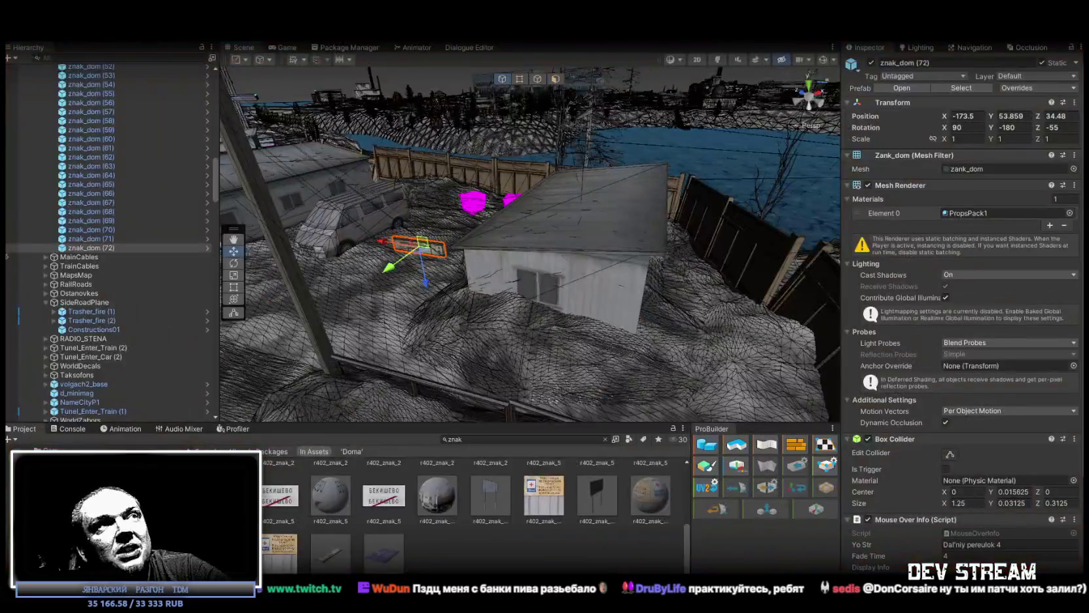
# - Orbit around the white shed to inspect its znak_dom sign, then bring the browser forward
pyautogui.moveTo(533, 283)
pyautogui.mouseDown()
pyautogui.moveTo(557, 235)
pyautogui.moveTo(586, 270)
pyautogui.moveTo(452, 161)
pyautogui.mouseUp()
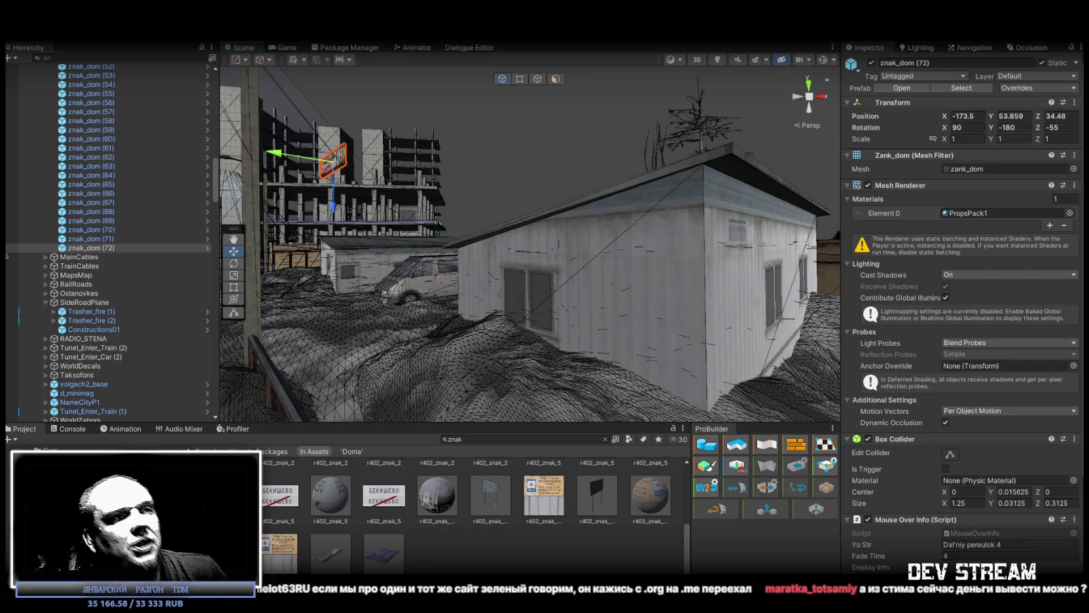
pyautogui.hotkey('alt', 'Tab')
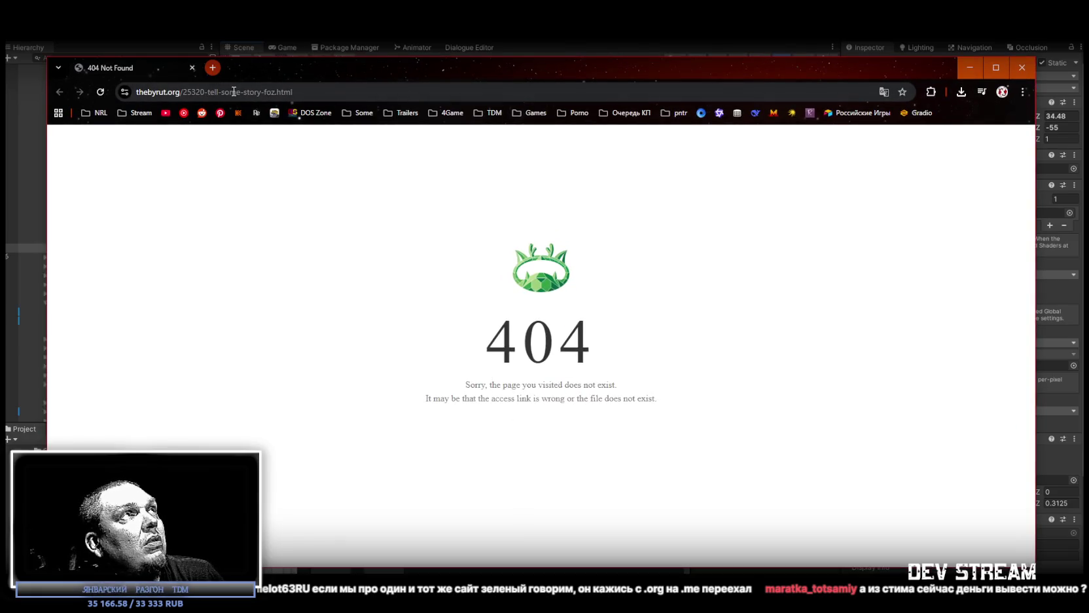
pyautogui.click(191, 68)
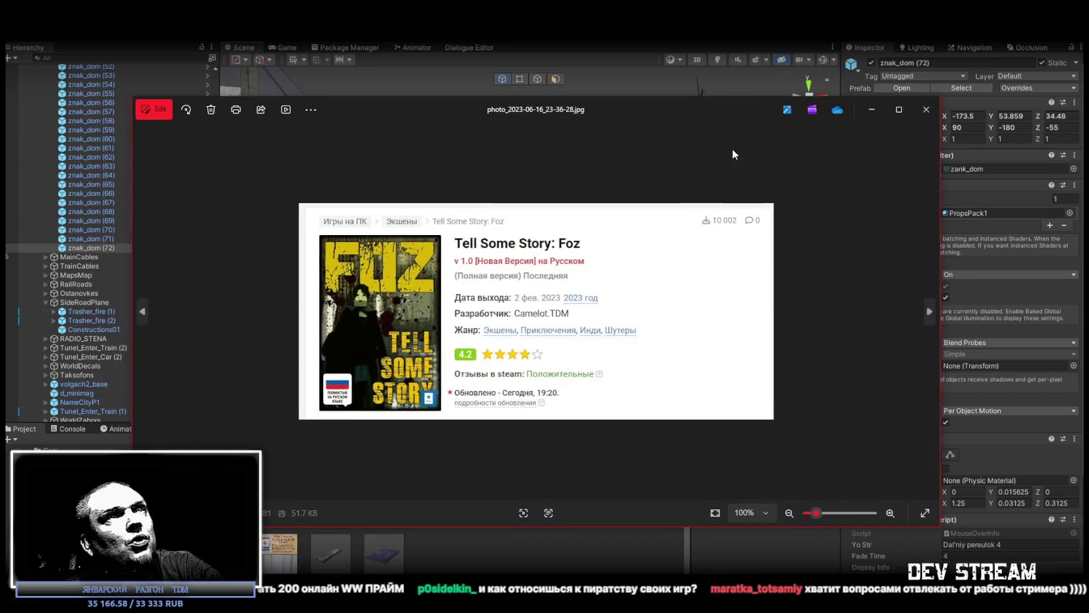
# - Zoom in and out on the game screenshot, then close Windows Photos
pyautogui.scroll(5, 744, 211)
pyautogui.scroll(-4, 868, 143)
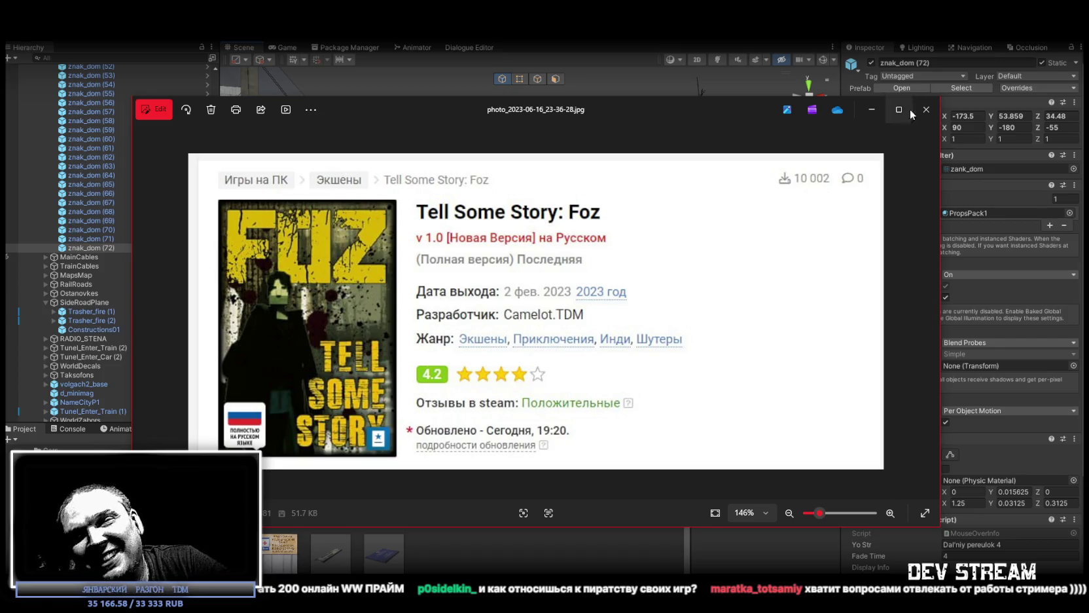
pyautogui.hotkey('alt', 'F4')
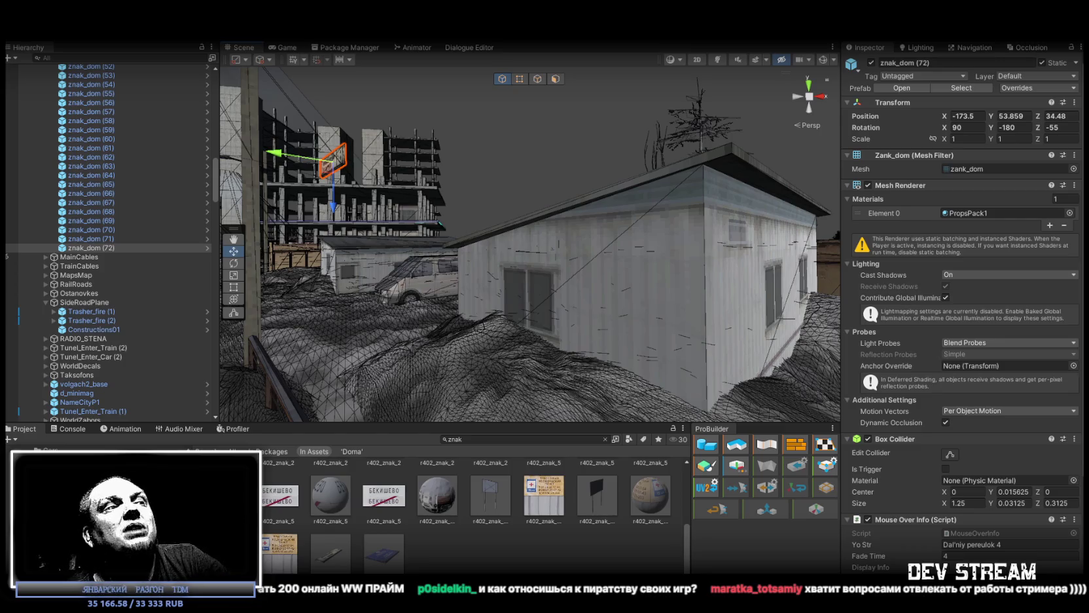
# - Vertex-snap znak_dom (72) onto the multi-storey façade below the upper windows, flush with the wall
pyautogui.moveTo(562, 209)
pyautogui.mouseDown()
pyautogui.moveTo(768, 279)
pyautogui.moveTo(514, 296)
pyautogui.moveTo(524, 271)
pyautogui.moveTo(543, 263)
pyautogui.moveTo(761, 260)
pyautogui.moveTo(318, 260)
pyautogui.moveTo(718, 229)
pyautogui.mouseUp()
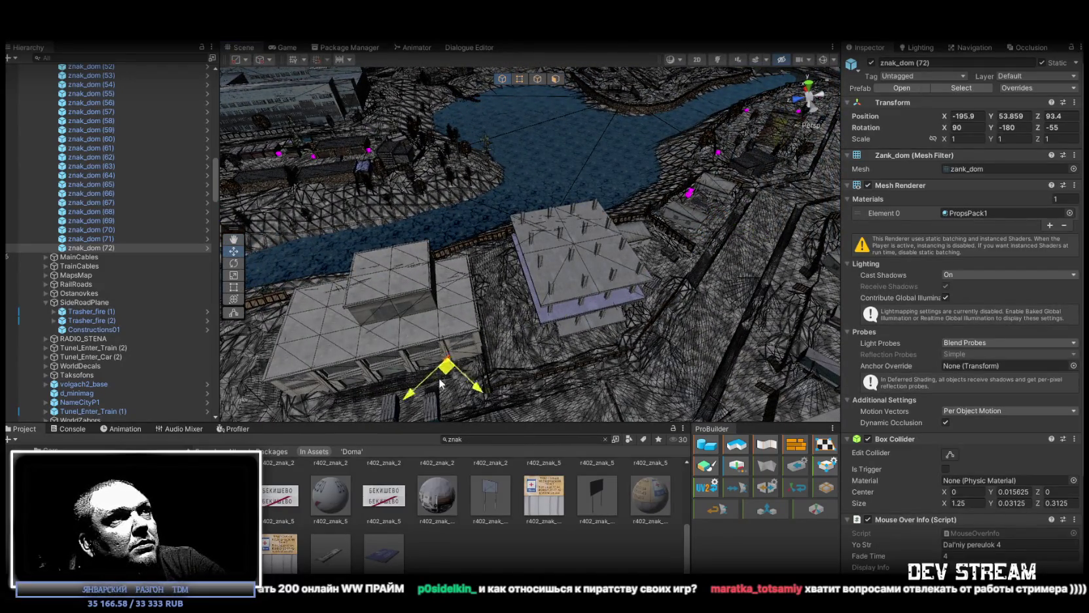
pyautogui.moveTo(457, 362); pyautogui.dragTo(453, 243)
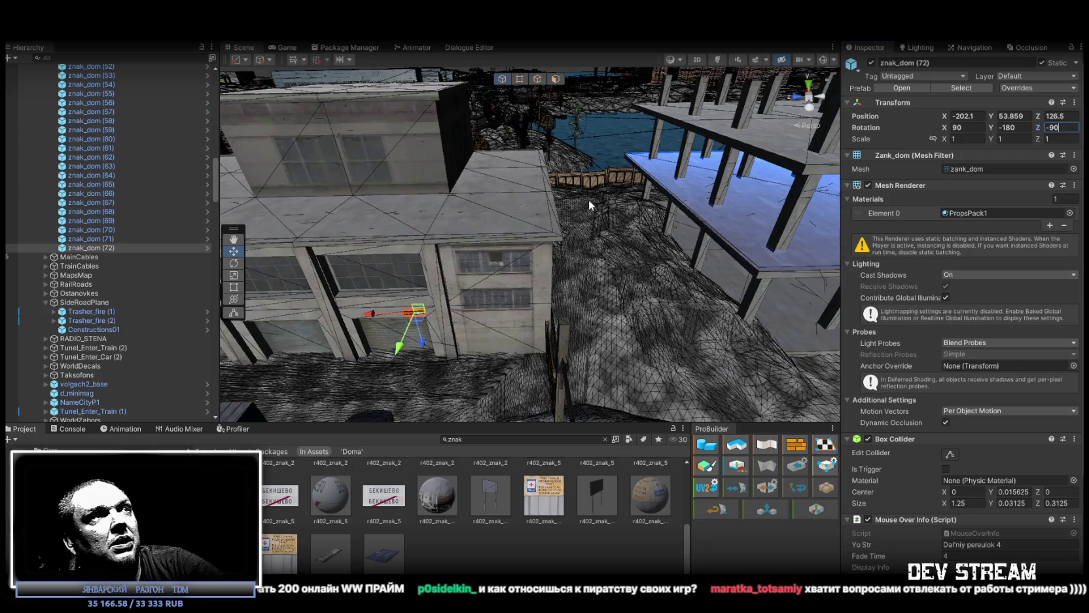
pyautogui.moveTo(589, 205)
pyautogui.mouseDown()
pyautogui.moveTo(471, 181)
pyautogui.moveTo(438, 222)
pyautogui.mouseUp()
pyautogui.moveTo(792, 209)
pyautogui.mouseDown()
pyautogui.moveTo(425, 265)
pyautogui.moveTo(406, 259)
pyautogui.moveTo(463, 144)
pyautogui.moveTo(605, 225)
pyautogui.mouseUp()
pyautogui.press('v')
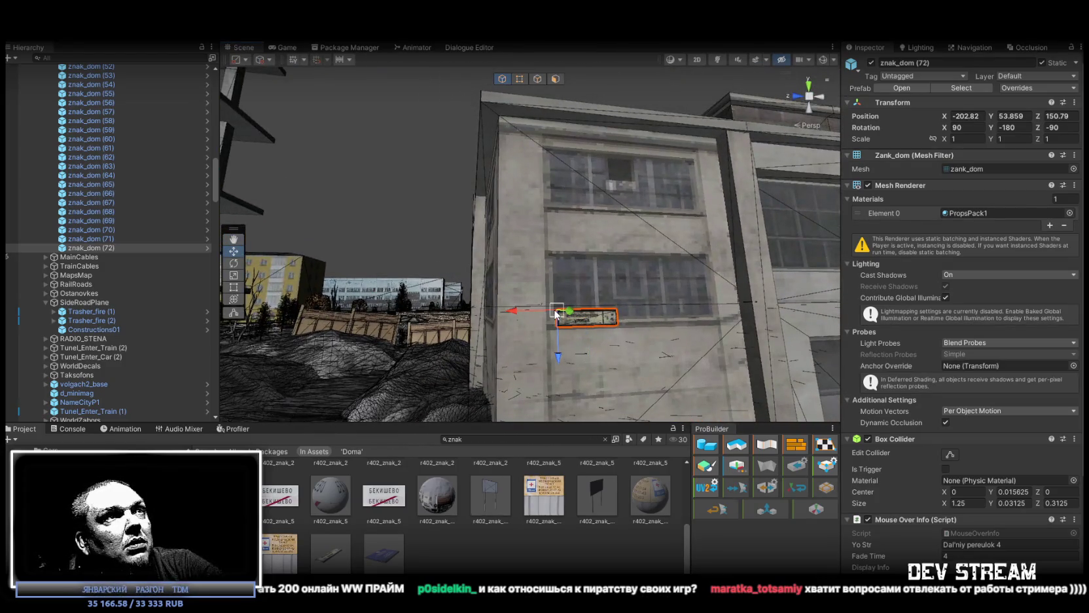
pyautogui.moveTo(558, 315)
pyautogui.mouseDown()
pyautogui.moveTo(498, 146)
pyautogui.moveTo(503, 117)
pyautogui.moveTo(546, 234)
pyautogui.mouseUp()
pyautogui.moveTo(563, 360)
pyautogui.mouseDown()
pyautogui.moveTo(580, 359)
pyautogui.moveTo(573, 352)
pyautogui.mouseUp()
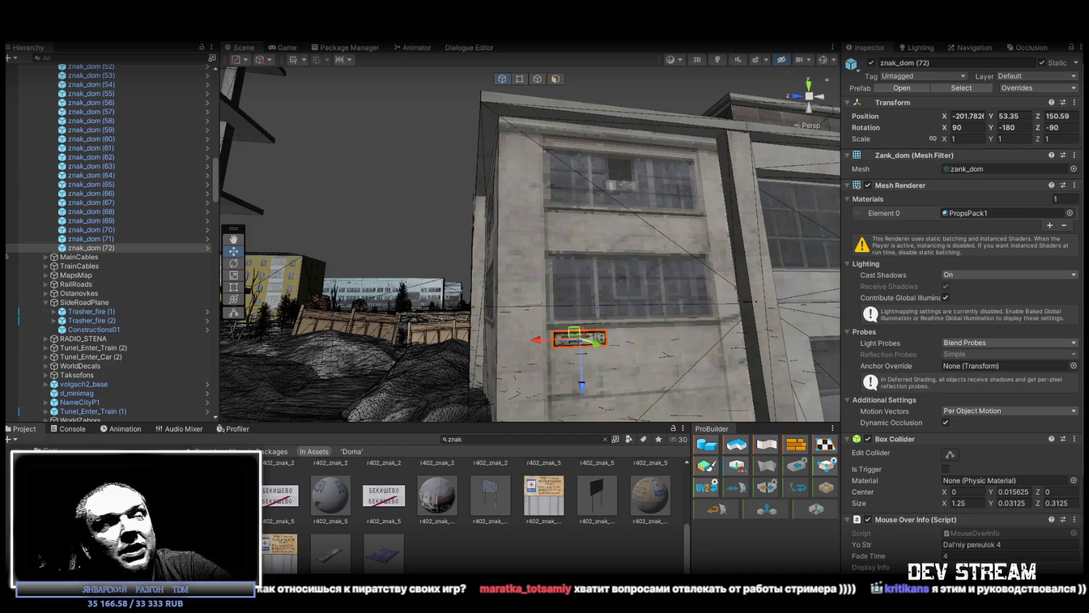
pyautogui.scroll(6, 551, 370)
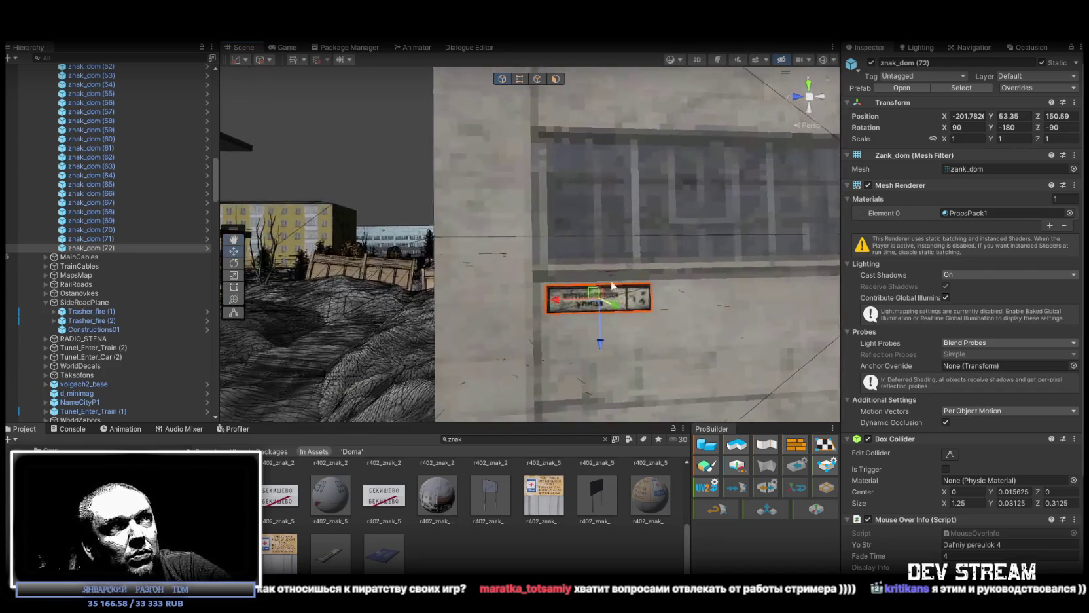
pyautogui.moveTo(596, 301)
pyautogui.mouseDown()
pyautogui.moveTo(458, 255)
pyautogui.moveTo(497, 275)
pyautogui.moveTo(229, 301)
pyautogui.moveTo(1016, 338)
pyautogui.moveTo(878, 358)
pyautogui.moveTo(1012, 340)
pyautogui.moveTo(192, 335)
pyautogui.moveTo(299, 309)
pyautogui.moveTo(1046, 303)
pyautogui.mouseUp()
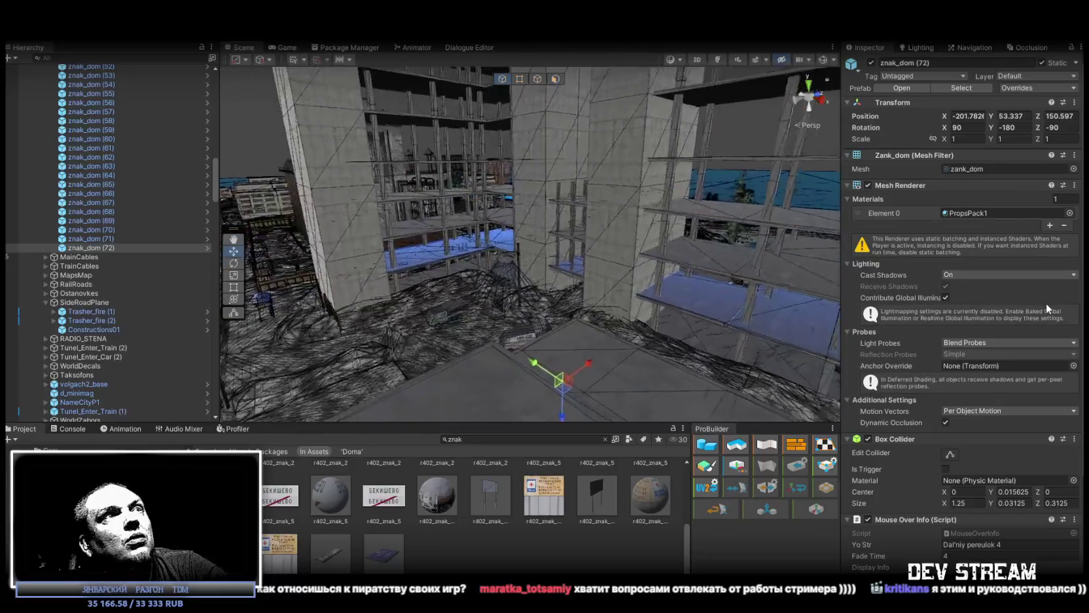
pyautogui.click(609, 212)
pyautogui.moveTo(624, 208)
pyautogui.mouseDown()
pyautogui.moveTo(308, 224)
pyautogui.moveTo(570, 235)
pyautogui.moveTo(818, 290)
pyautogui.moveTo(642, 208)
pyautogui.moveTo(484, 229)
pyautogui.mouseUp()
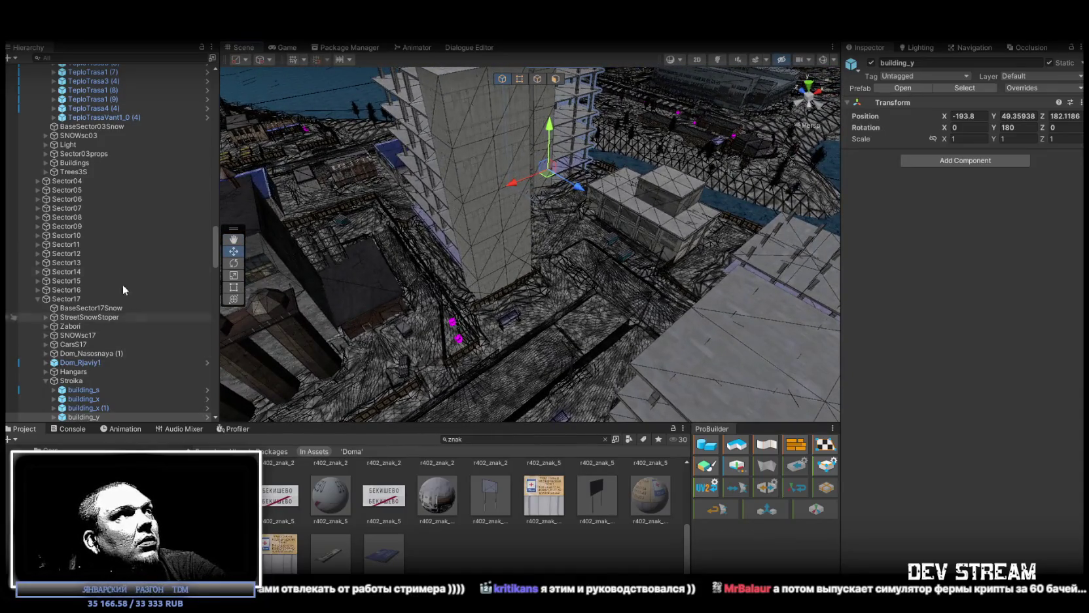
# - Frame the multi-storey building and select the wall sign znak_dom (72)
pyautogui.scroll(3, 105, 196)
pyautogui.click(597, 213)
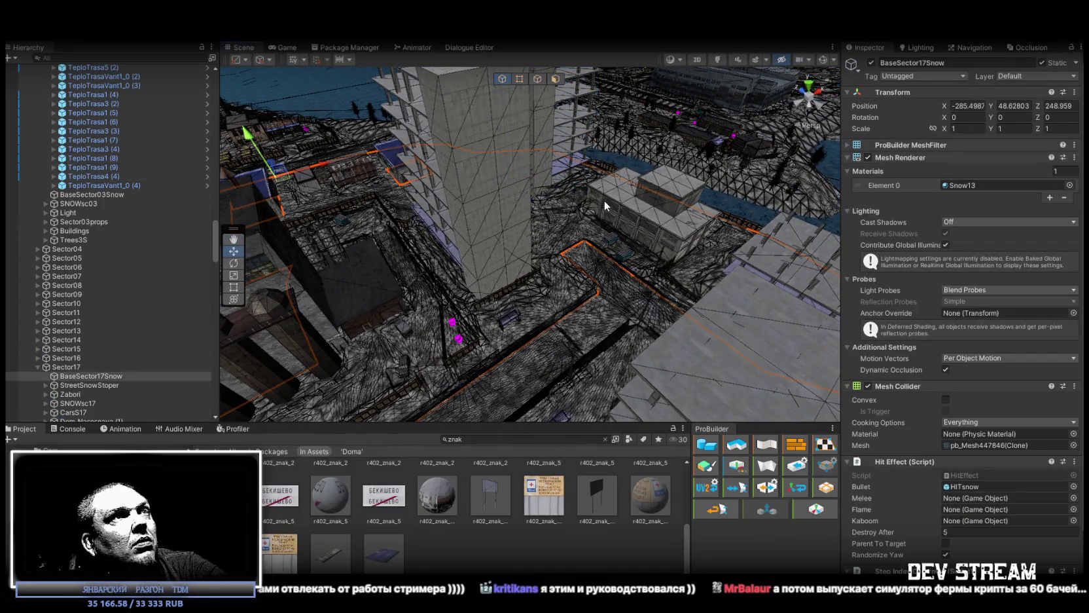
pyautogui.press('f')
pyautogui.moveTo(450, 251)
pyautogui.mouseDown()
pyautogui.moveTo(517, 213)
pyautogui.moveTo(503, 220)
pyautogui.moveTo(511, 253)
pyautogui.moveTo(681, 236)
pyautogui.mouseUp()
pyautogui.click(499, 204)
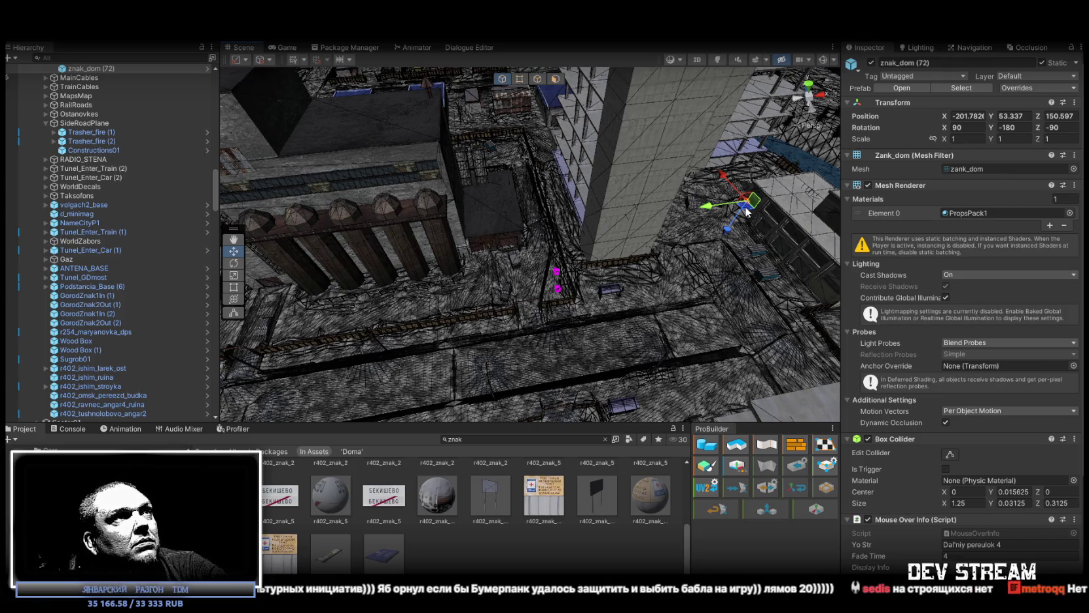
# - Duplicate it as znak_dom (73) and move the copy to the brick garage wall by the pillars
pyautogui.hotkey('ctrl', 'd')
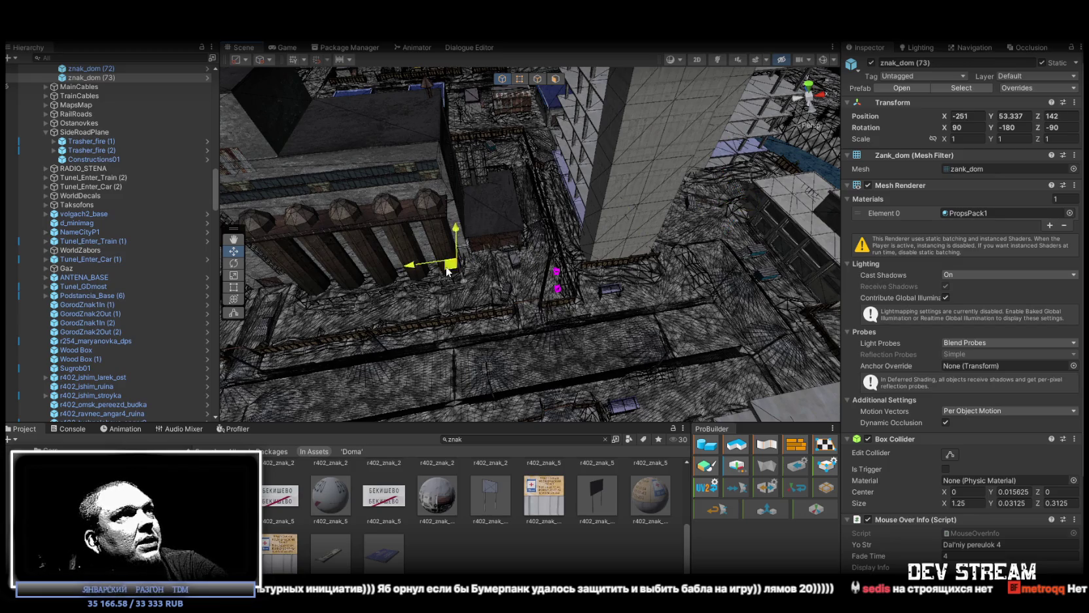
pyautogui.moveTo(462, 267); pyautogui.dragTo(485, 262)
pyautogui.click(95, 76)
pyautogui.doubleClick(95, 76)
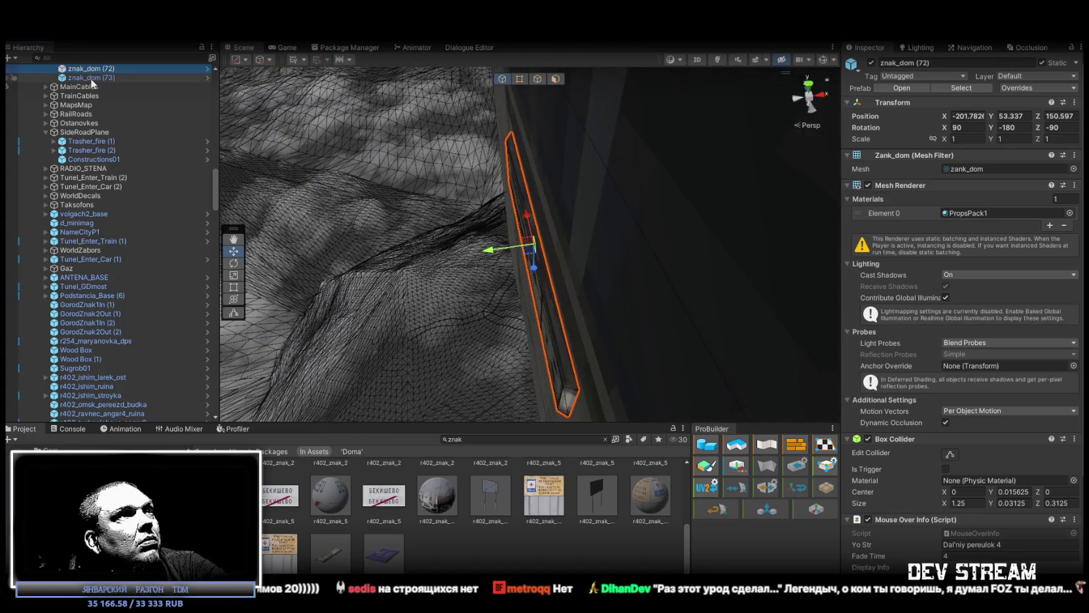
pyautogui.moveTo(275, 131)
pyautogui.mouseDown()
pyautogui.moveTo(269, 122)
pyautogui.moveTo(497, 141)
pyautogui.moveTo(245, 93)
pyautogui.moveTo(384, 103)
pyautogui.moveTo(699, 83)
pyautogui.moveTo(712, 136)
pyautogui.mouseUp()
pyautogui.press('f')
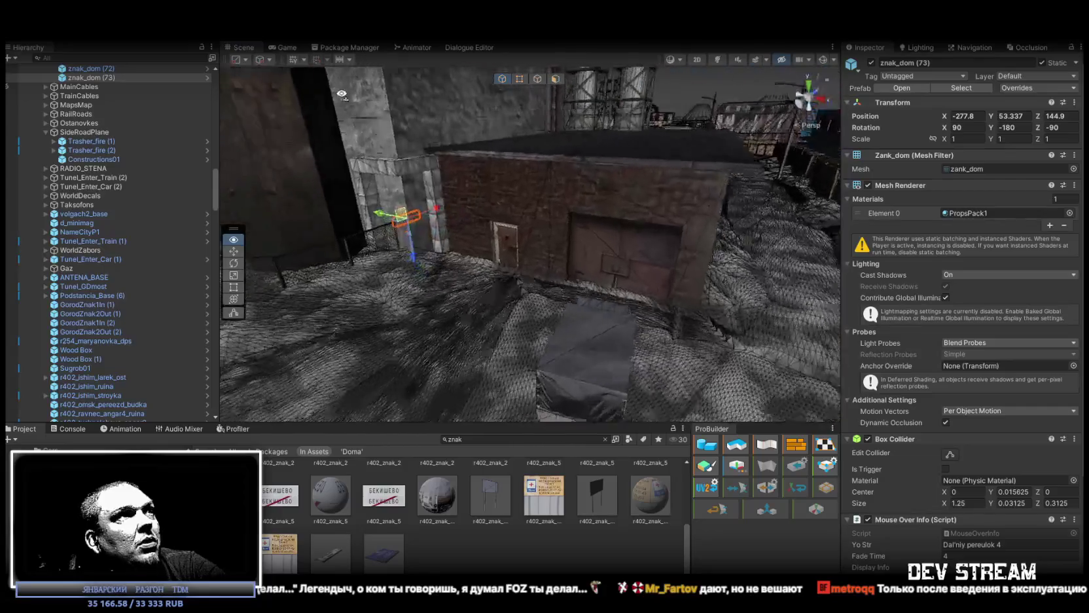
pyautogui.moveTo(351, 111)
pyautogui.mouseDown()
pyautogui.moveTo(387, 254)
pyautogui.moveTo(548, 304)
pyautogui.moveTo(700, 306)
pyautogui.mouseUp()
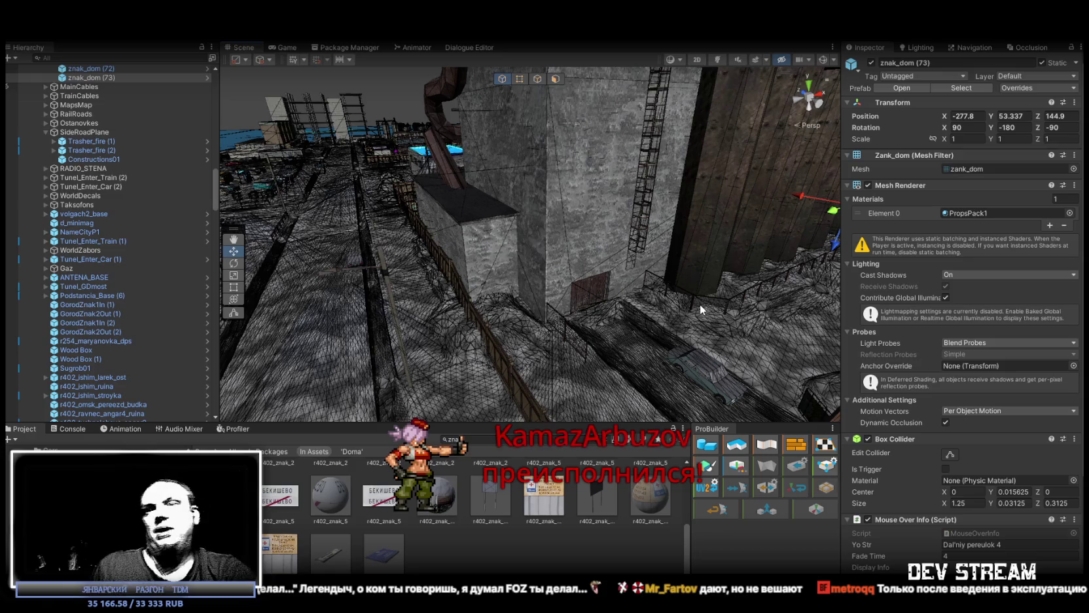
pyautogui.moveTo(700, 304)
pyautogui.mouseDown()
pyautogui.moveTo(674, 253)
pyautogui.moveTo(438, 276)
pyautogui.mouseUp()
# - Undo znak_dom (73)'s 15° Z tilt so the sign stands straight
pyautogui.press('e')
pyautogui.hotkey('ctrl', 'z')
pyautogui.moveTo(516, 282); pyautogui.dragTo(435, 225)
pyautogui.press('w')
# - Lower the sign along the brick wall to sit above the garage door, then duplicate it
pyautogui.moveTo(354, 252)
pyautogui.mouseDown()
pyautogui.moveTo(643, 219)
pyautogui.moveTo(691, 200)
pyautogui.mouseUp()
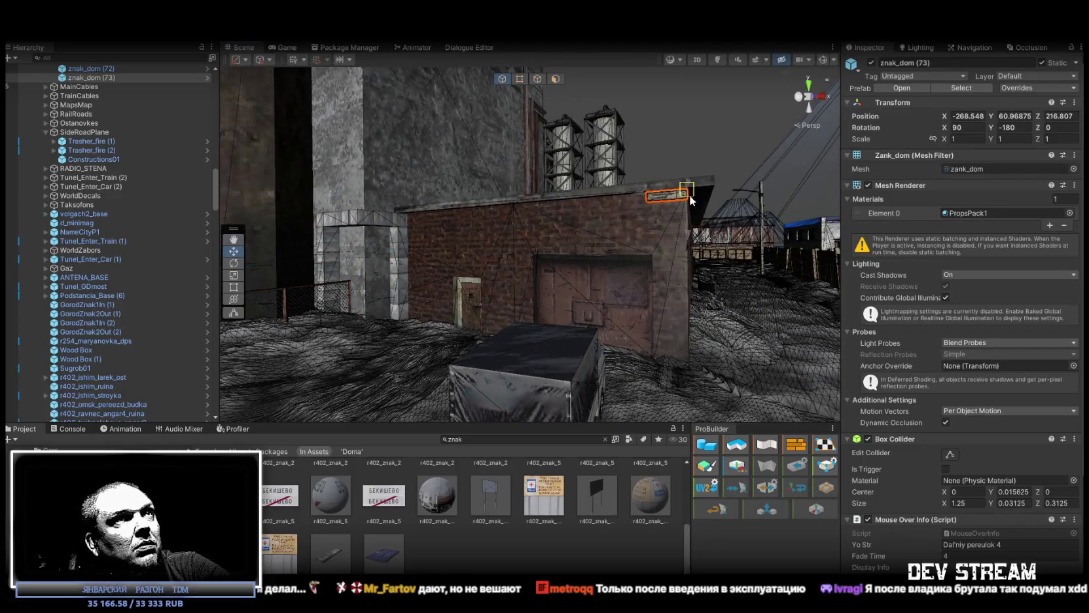
pyautogui.scroll(5, 687, 195)
pyautogui.moveTo(622, 169)
pyautogui.mouseDown()
pyautogui.moveTo(619, 234)
pyautogui.moveTo(592, 242)
pyautogui.moveTo(628, 233)
pyautogui.moveTo(589, 239)
pyautogui.mouseUp()
pyautogui.scroll(-6, 655, 275)
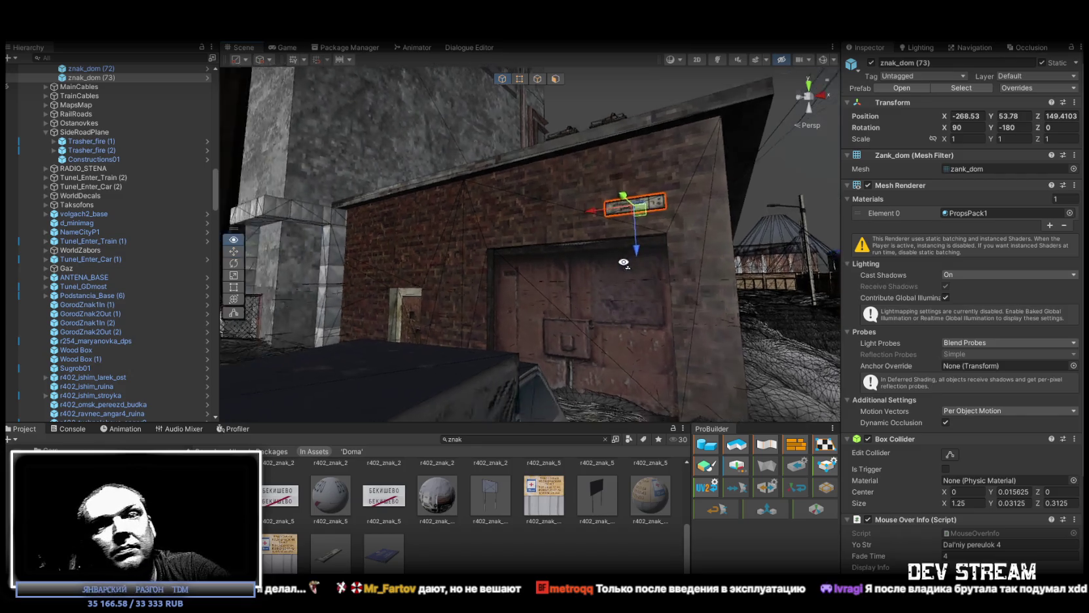
pyautogui.moveTo(713, 312); pyautogui.dragTo(717, 314)
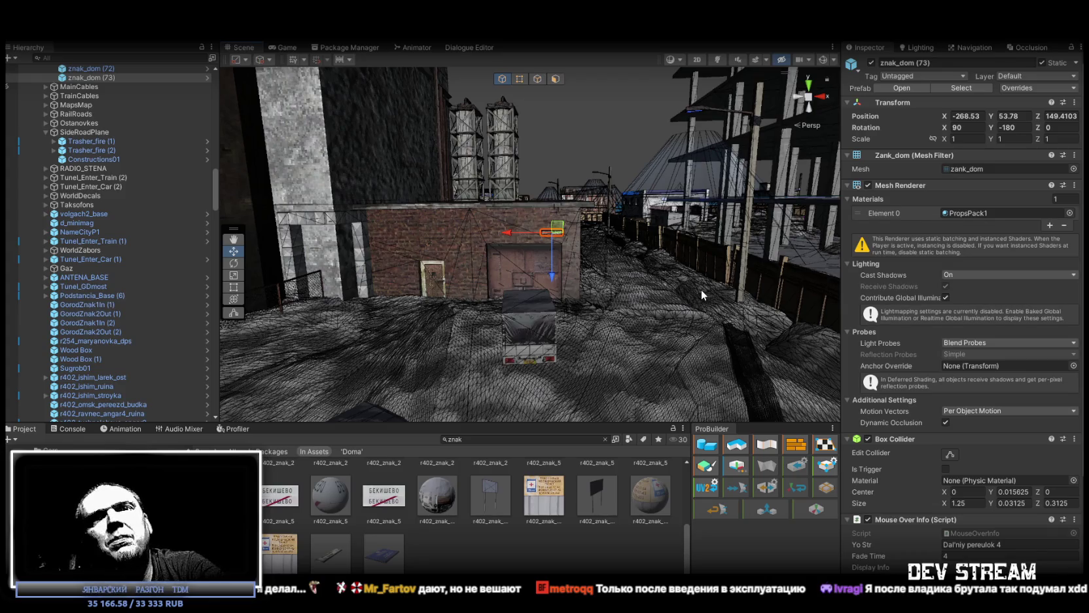
pyautogui.moveTo(701, 289)
pyautogui.mouseDown()
pyautogui.moveTo(712, 293)
pyautogui.moveTo(518, 270)
pyautogui.moveTo(505, 221)
pyautogui.moveTo(522, 258)
pyautogui.moveTo(487, 276)
pyautogui.mouseUp()
pyautogui.moveTo(593, 275)
pyautogui.mouseDown()
pyautogui.moveTo(660, 323)
pyautogui.moveTo(718, 335)
pyautogui.mouseUp()
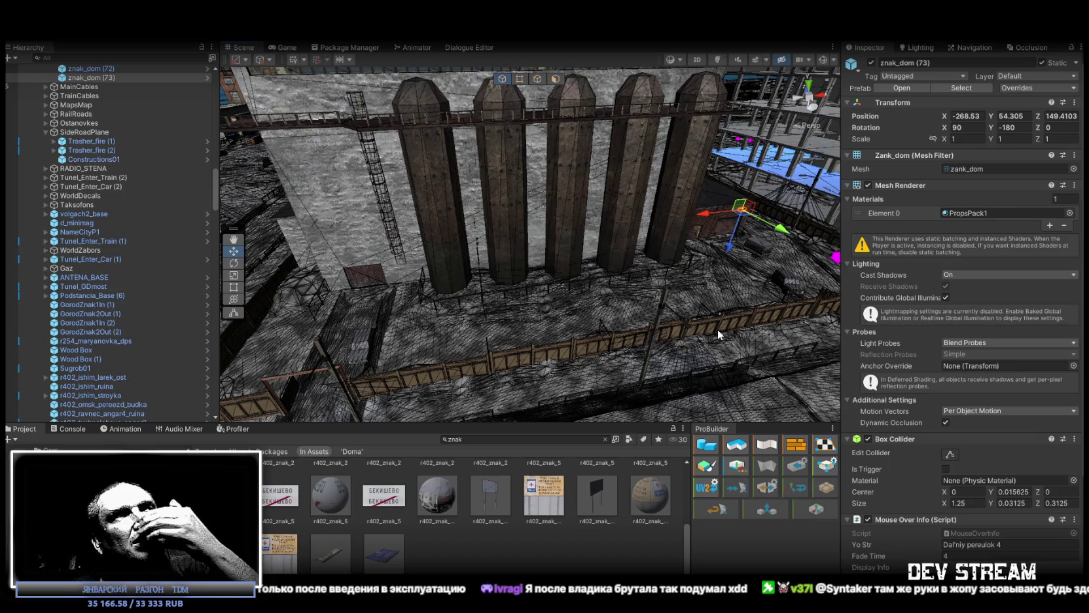
pyautogui.moveTo(695, 292); pyautogui.dragTo(766, 292)
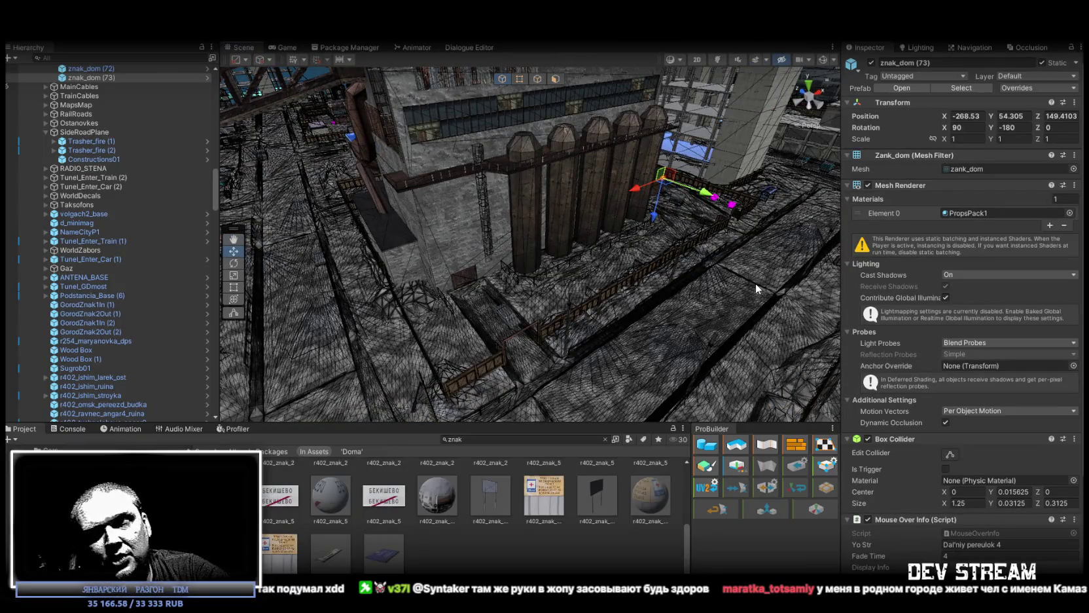
pyautogui.moveTo(704, 239)
pyautogui.mouseDown()
pyautogui.moveTo(675, 228)
pyautogui.moveTo(1081, 224)
pyautogui.moveTo(84, 215)
pyautogui.moveTo(81, 190)
pyautogui.moveTo(72, 200)
pyautogui.moveTo(1014, 201)
pyautogui.moveTo(869, 210)
pyautogui.moveTo(848, 227)
pyautogui.moveTo(679, 263)
pyautogui.mouseUp()
pyautogui.hotkey('ctrl', 'd')
# - Move znak_dom (74) to the white apartment building's corner wall and rotate it 180° around Z
pyautogui.moveTo(658, 165)
pyautogui.mouseDown()
pyautogui.moveTo(466, 424)
pyautogui.moveTo(589, 357)
pyautogui.moveTo(845, 260)
pyautogui.moveTo(874, 202)
pyautogui.moveTo(613, 145)
pyautogui.mouseUp()
pyautogui.press('f')
pyautogui.press('e')
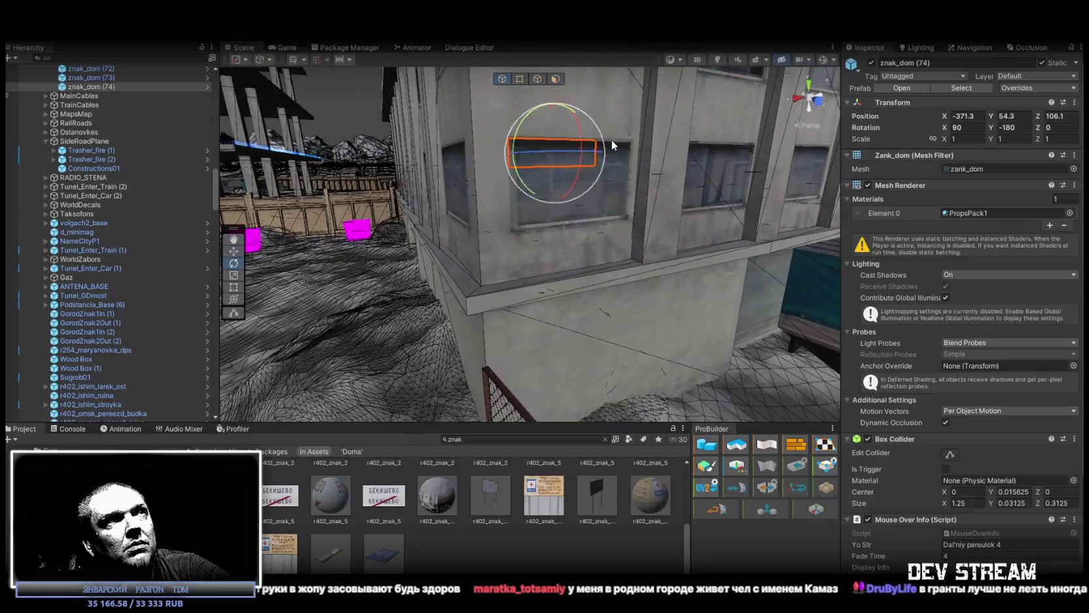
pyautogui.moveTo(552, 159)
pyautogui.mouseDown()
pyautogui.moveTo(830, 174)
pyautogui.moveTo(521, 167)
pyautogui.moveTo(510, 183)
pyautogui.moveTo(559, 222)
pyautogui.moveTo(519, 324)
pyautogui.moveTo(623, 321)
pyautogui.moveTo(411, 181)
pyautogui.moveTo(432, 223)
pyautogui.moveTo(419, 211)
pyautogui.moveTo(554, 217)
pyautogui.moveTo(677, 246)
pyautogui.moveTo(621, 276)
pyautogui.moveTo(968, 229)
pyautogui.moveTo(916, 226)
pyautogui.moveTo(939, 216)
pyautogui.moveTo(1040, 260)
pyautogui.moveTo(870, 248)
pyautogui.moveTo(477, 269)
pyautogui.moveTo(504, 222)
pyautogui.moveTo(537, 240)
pyautogui.moveTo(413, 268)
pyautogui.moveTo(613, 259)
pyautogui.moveTo(583, 248)
pyautogui.moveTo(840, 292)
pyautogui.moveTo(720, 274)
pyautogui.mouseUp()
pyautogui.press('w')
# - Duplicate the sign as znak_dom (75), move it to the right wall and rotate Z from 180 to 90
pyautogui.press('e')
pyautogui.press('w')
pyautogui.hotkey('ctrl', 'd')
pyautogui.moveTo(342, 166)
pyautogui.mouseDown()
pyautogui.moveTo(578, 263)
pyautogui.moveTo(701, 280)
pyautogui.mouseUp()
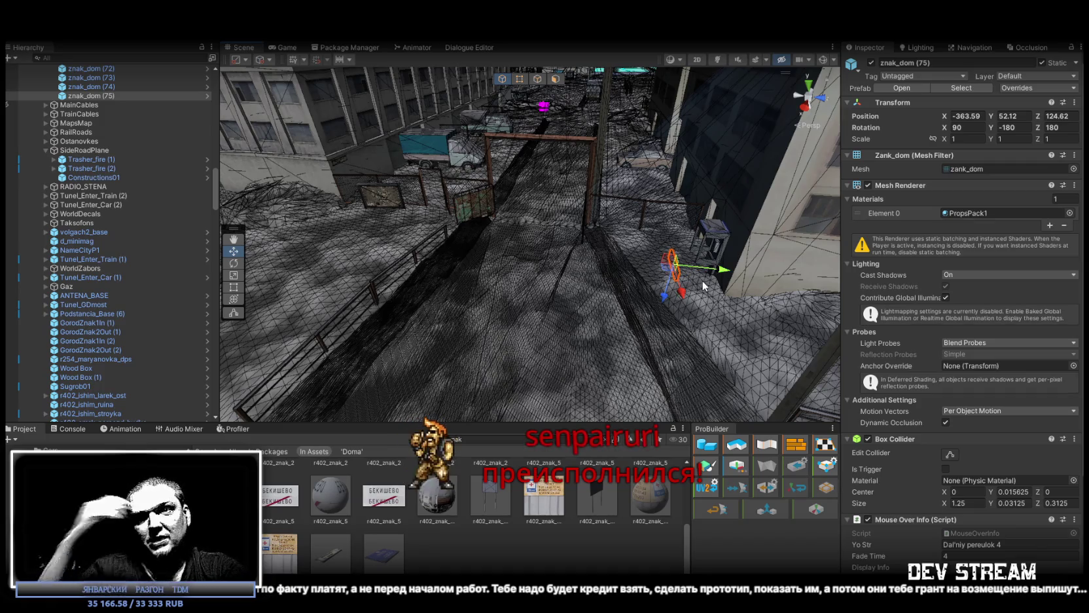
pyautogui.moveTo(648, 280); pyautogui.dragTo(557, 295)
pyautogui.press('e')
pyautogui.moveTo(485, 331)
pyautogui.mouseDown()
pyautogui.moveTo(398, 335)
pyautogui.moveTo(457, 317)
pyautogui.moveTo(563, 193)
pyautogui.moveTo(590, 201)
pyautogui.mouseUp()
pyautogui.press('w')
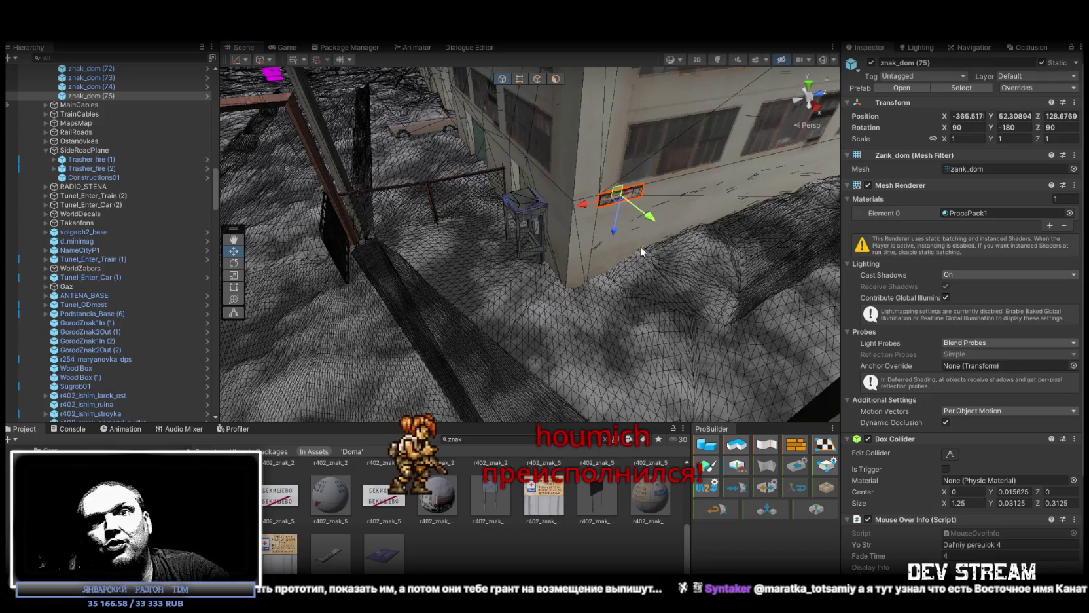
pyautogui.moveTo(612, 311); pyautogui.dragTo(631, 253)
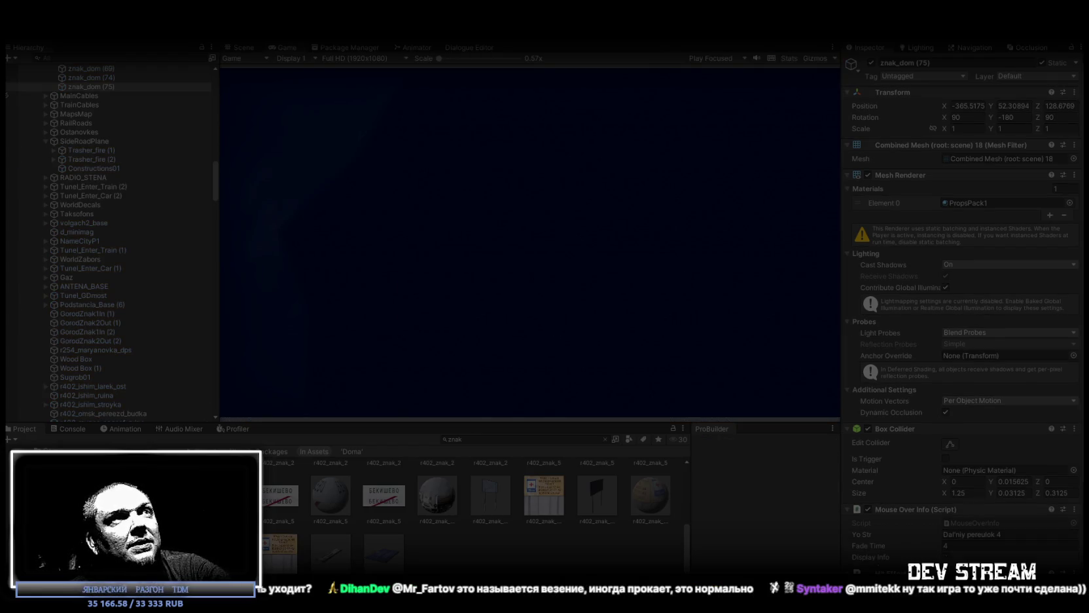
# - Maximize the Game view and equip the fur hat and rifle from the BAG
pyautogui.doubleClick(284, 44)
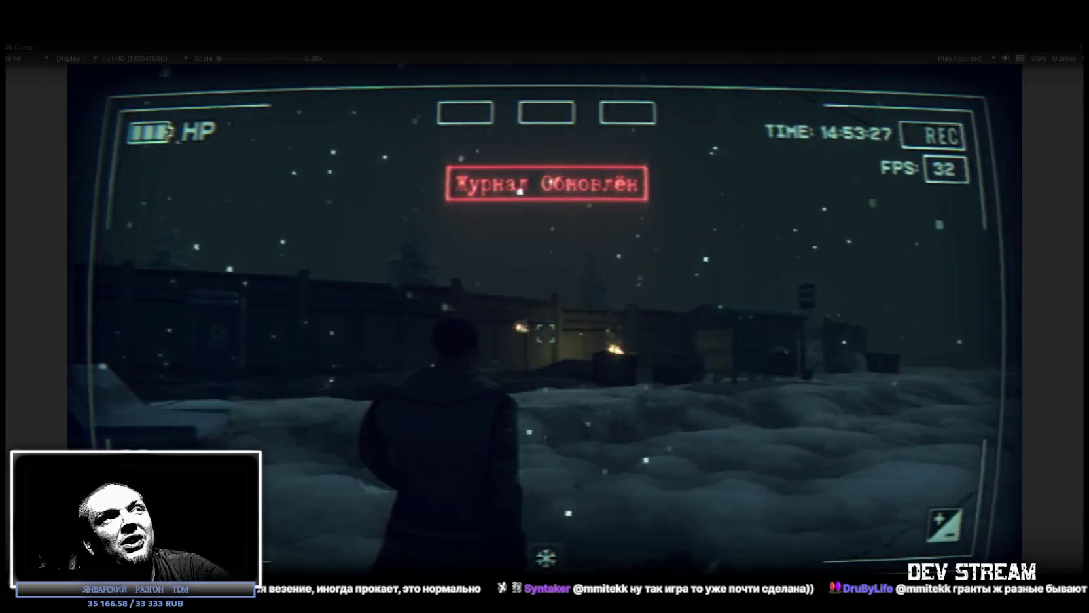
pyautogui.press('Tab')
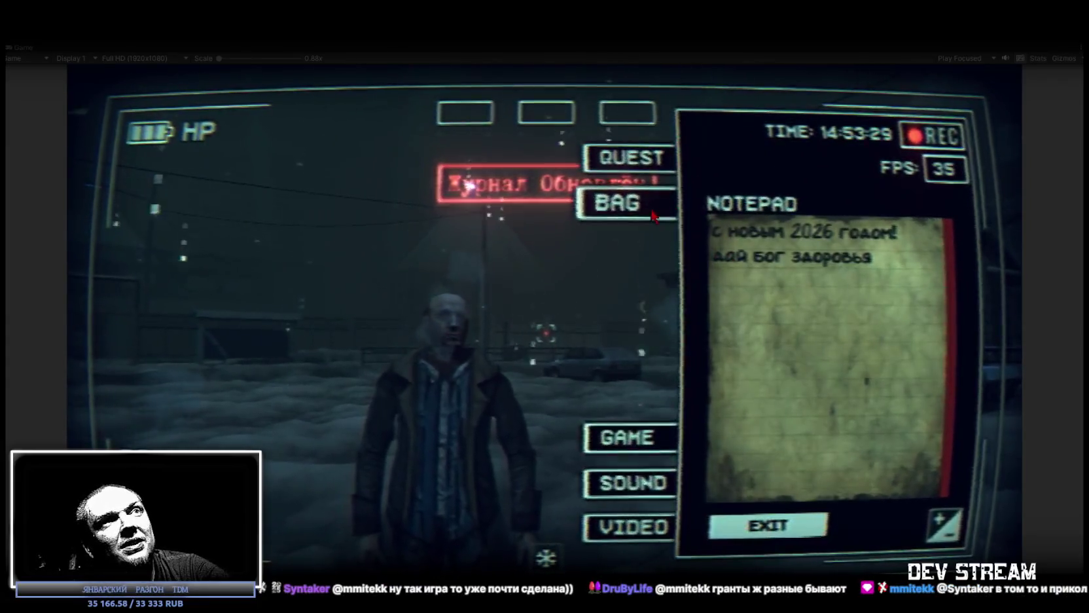
pyautogui.click(652, 214)
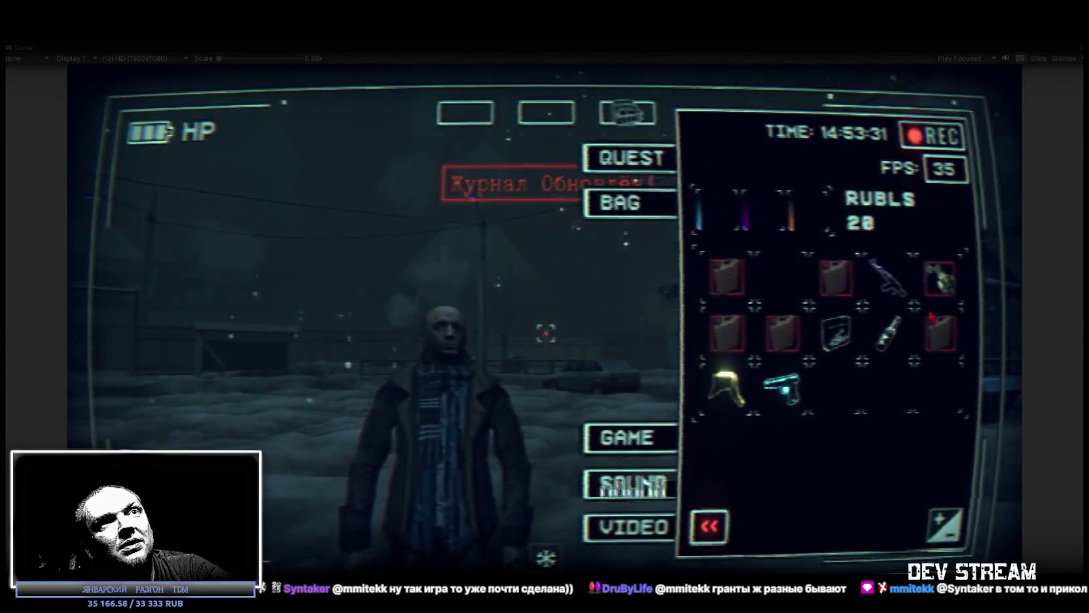
pyautogui.click(727, 387)
pyautogui.click(901, 296)
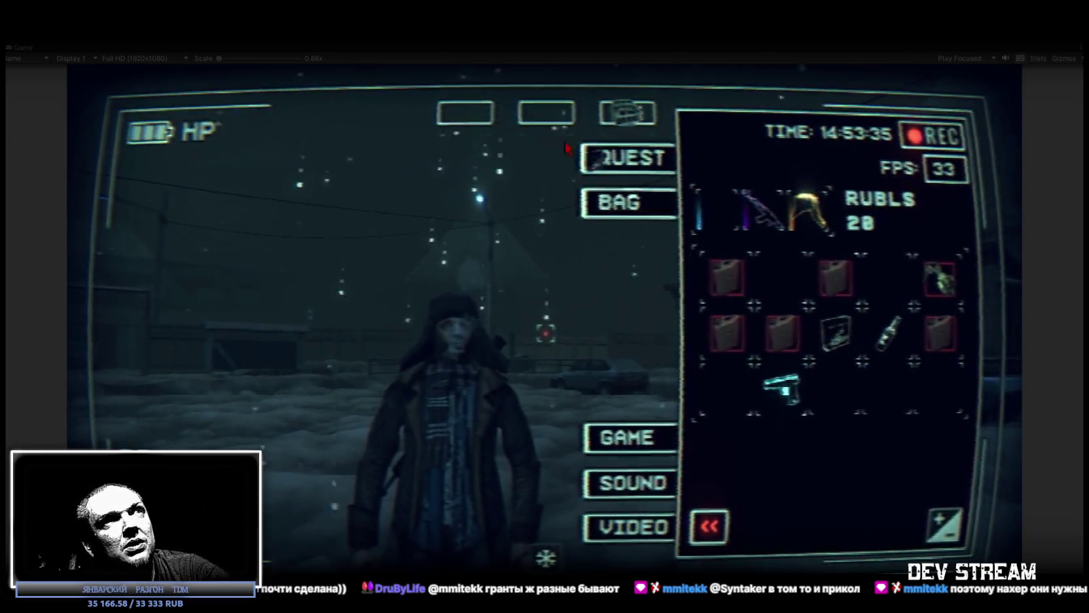
pyautogui.press('Escape')
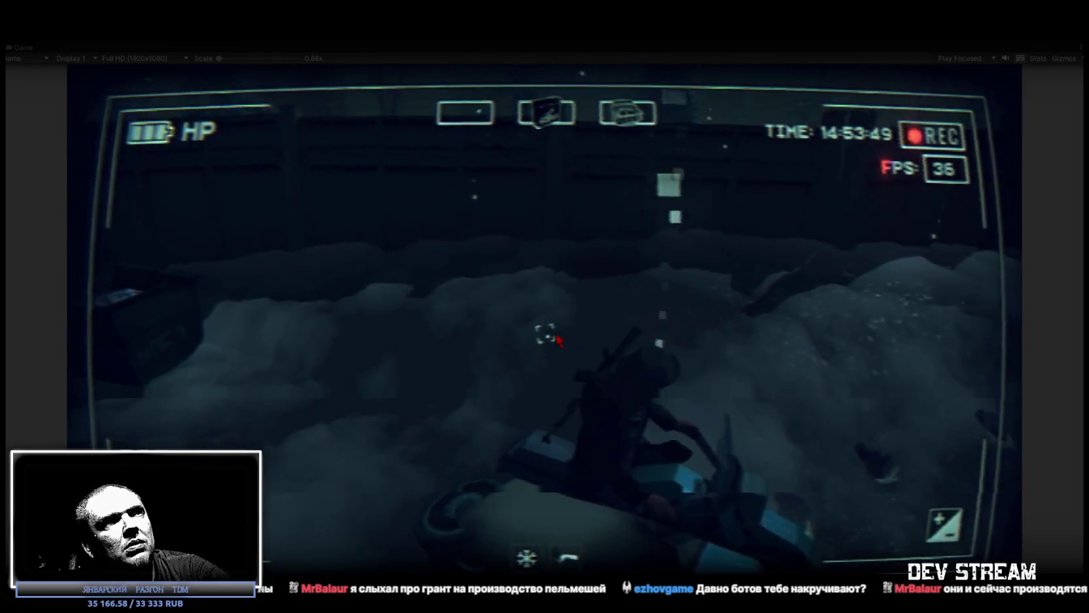
# - Reopen the in-game inventory to check the keys and 28 rubles
pyautogui.press('Tab')
pyautogui.press('Tab')
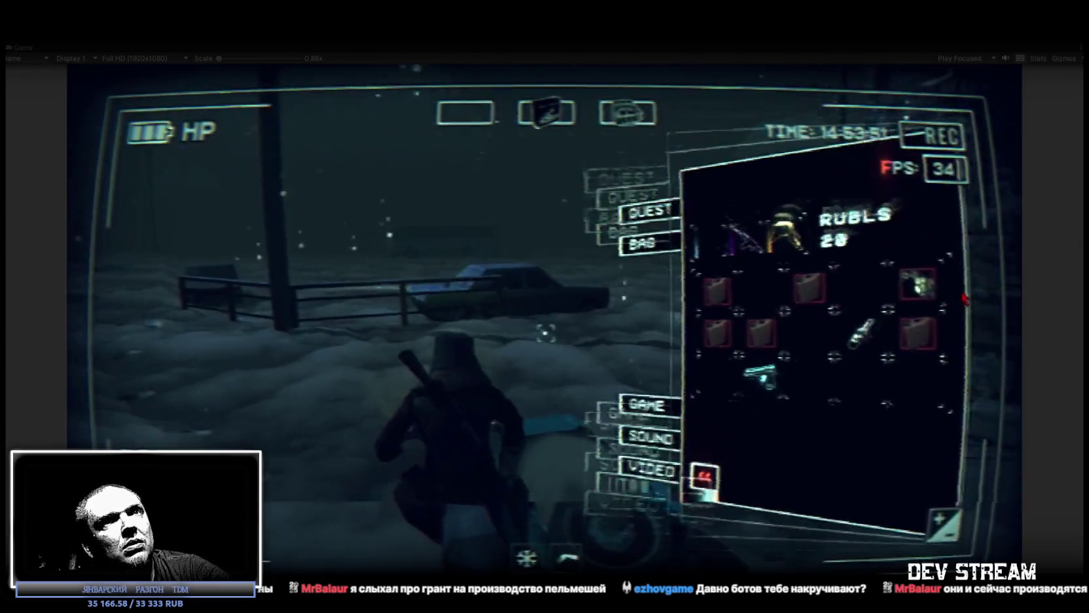
pyautogui.press('Tab')
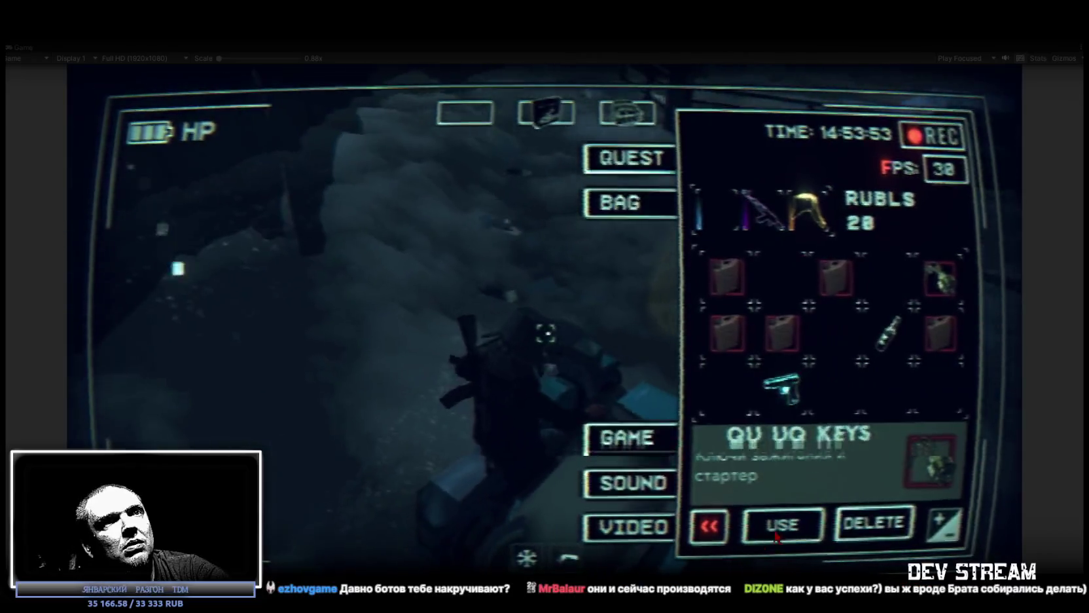
pyautogui.press('Tab')
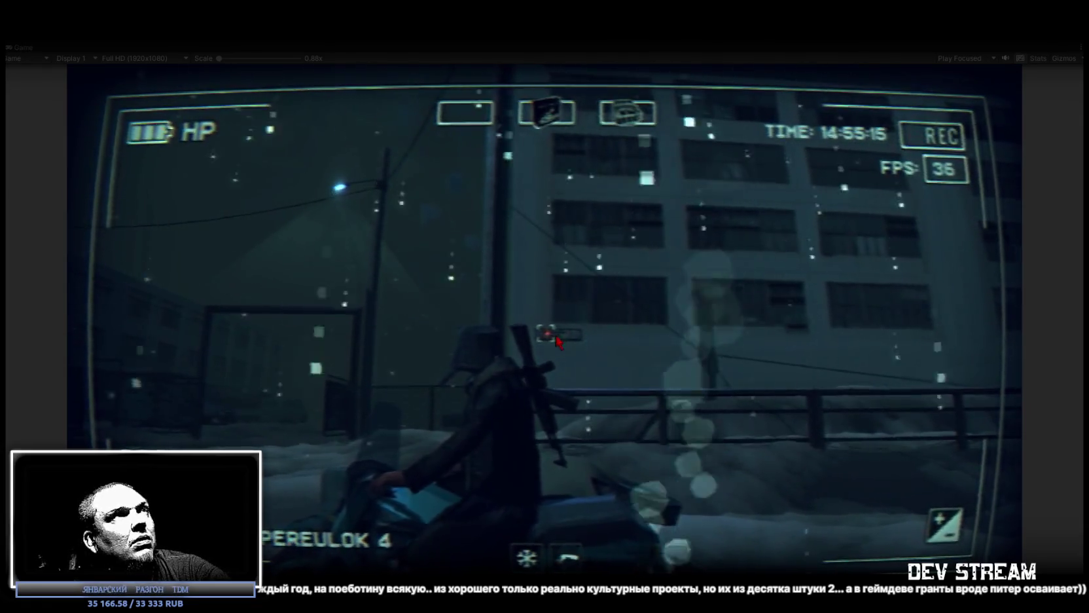
# - Restore the normal editor layout and return to the Scene view
pyautogui.doubleClick(23, 47)
pyautogui.click(242, 48)
pyautogui.scroll(6, 150, 110)
# - Search the Hierarchy for 'street', select StreetSigh, then clear the filter
pyautogui.write('sid')
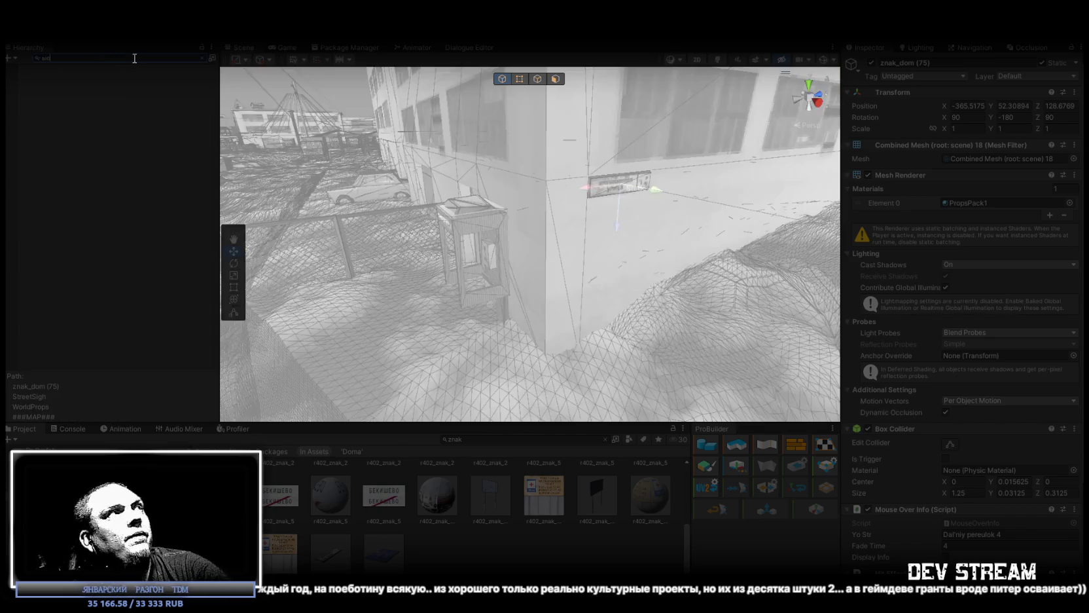
pyautogui.doubleClick(83, 60)
pyautogui.write('treet')
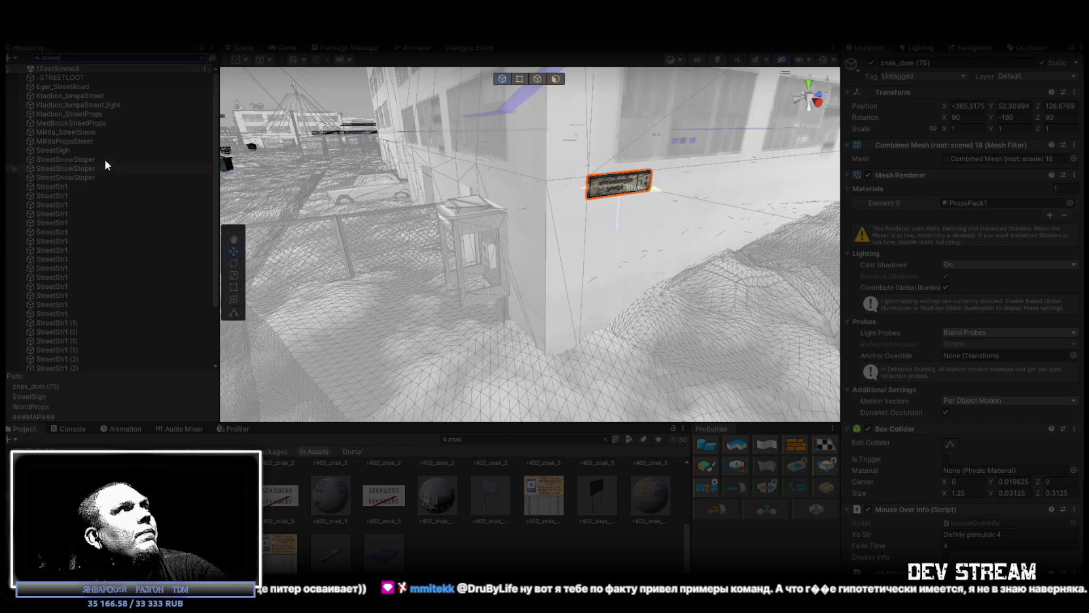
pyautogui.click(67, 152)
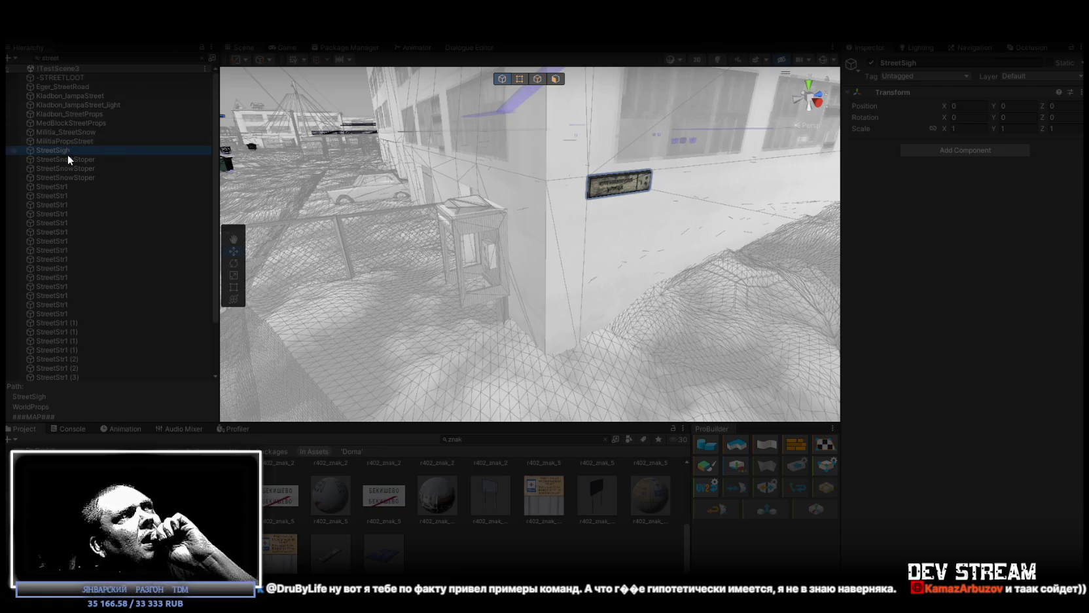
pyautogui.scroll(-3, 85, 182)
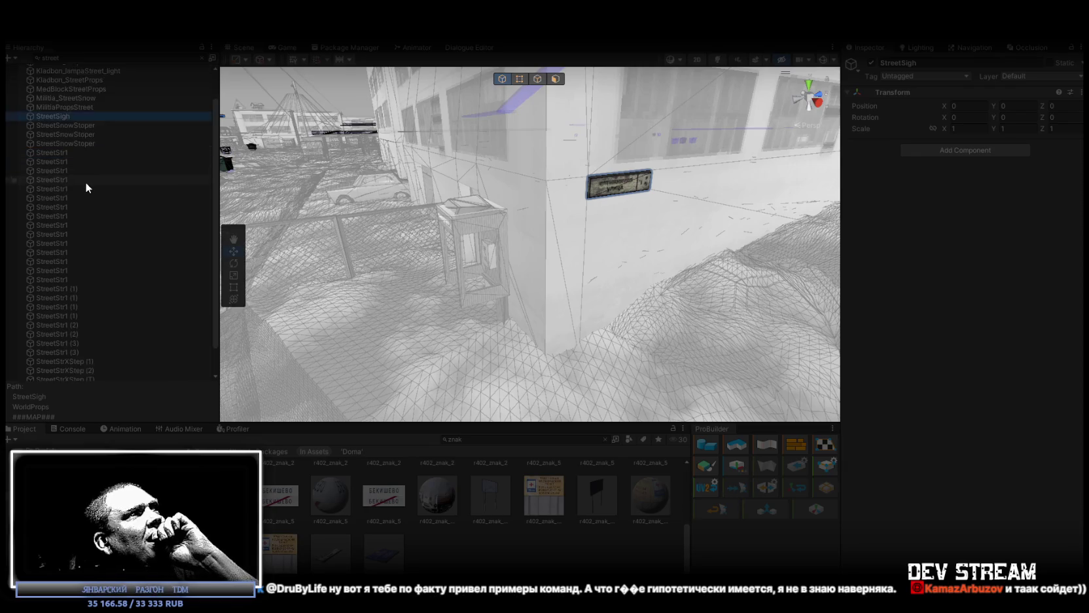
pyautogui.press('Escape')
pyautogui.click(38, 114)
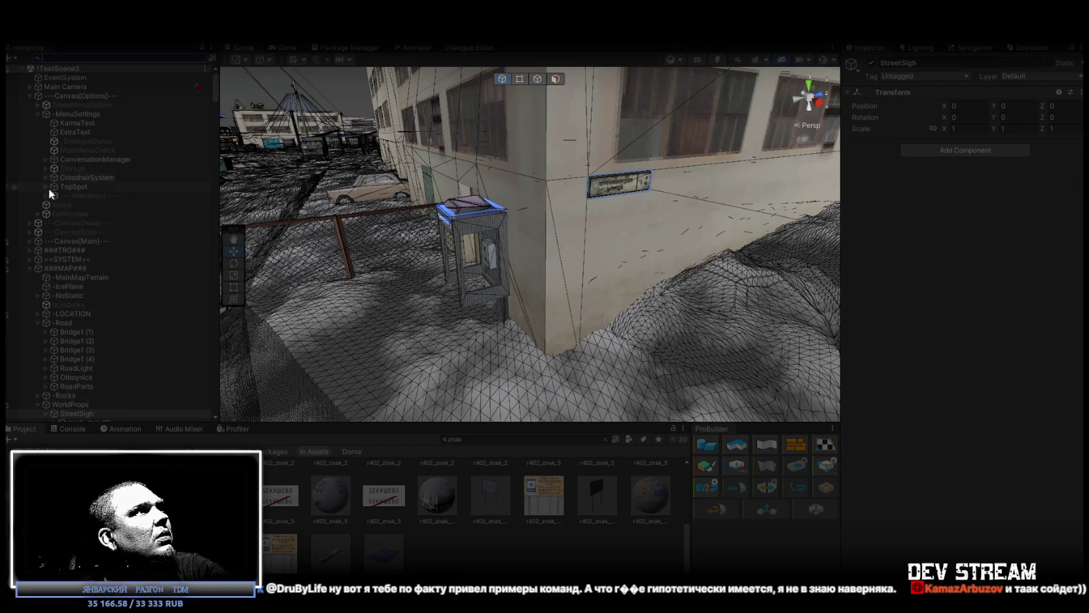
# - Expand Canvas[Main] > MainUI > MainUIoutline > UILside and select HelpText ('Dal'niy pereulok 4')
pyautogui.click(30, 241)
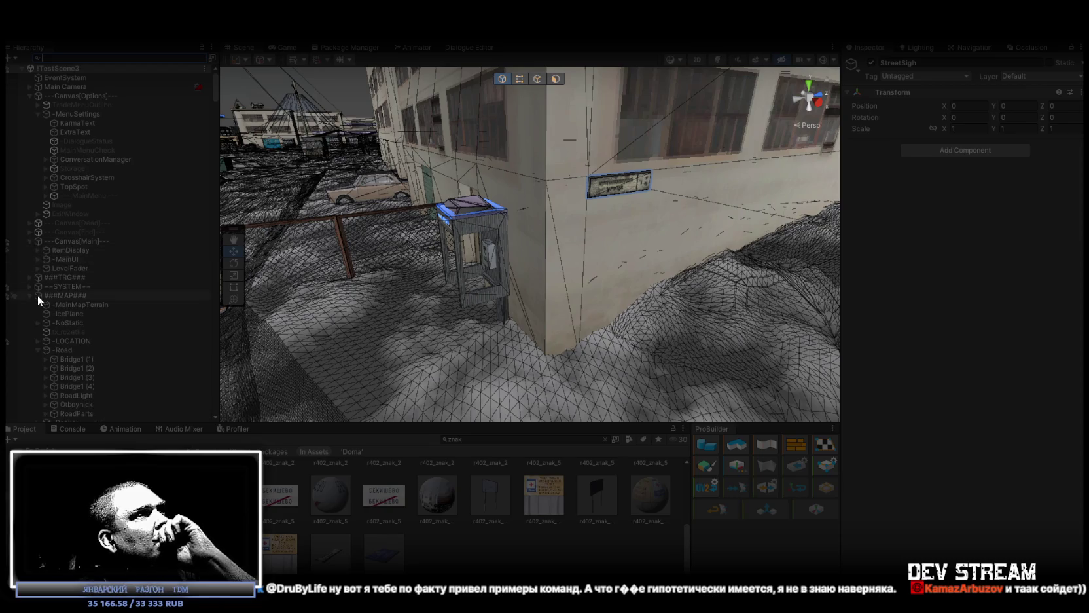
pyautogui.click(38, 260)
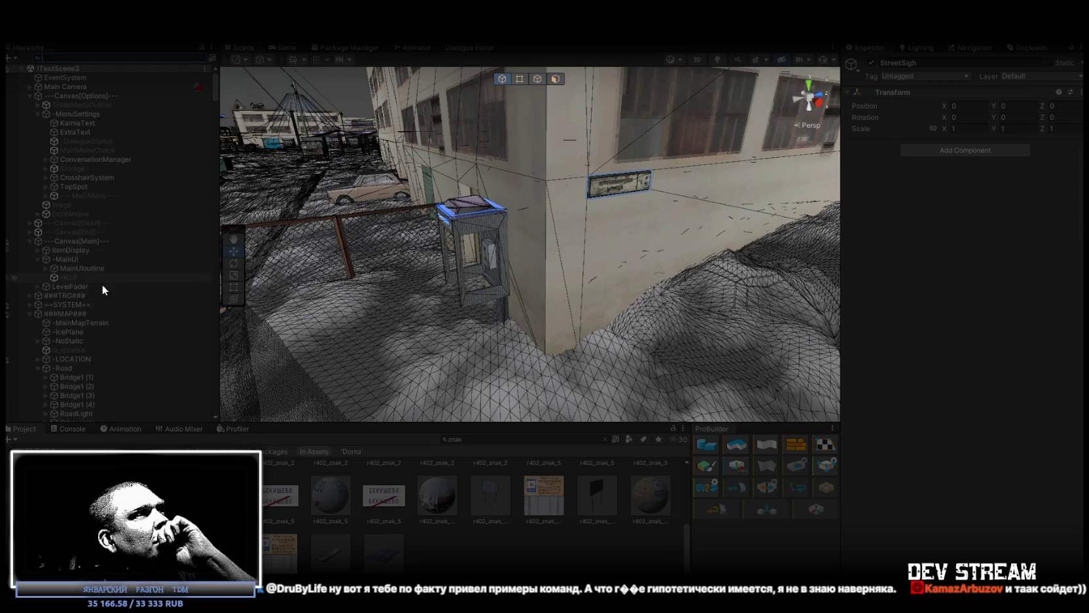
pyautogui.click(46, 269)
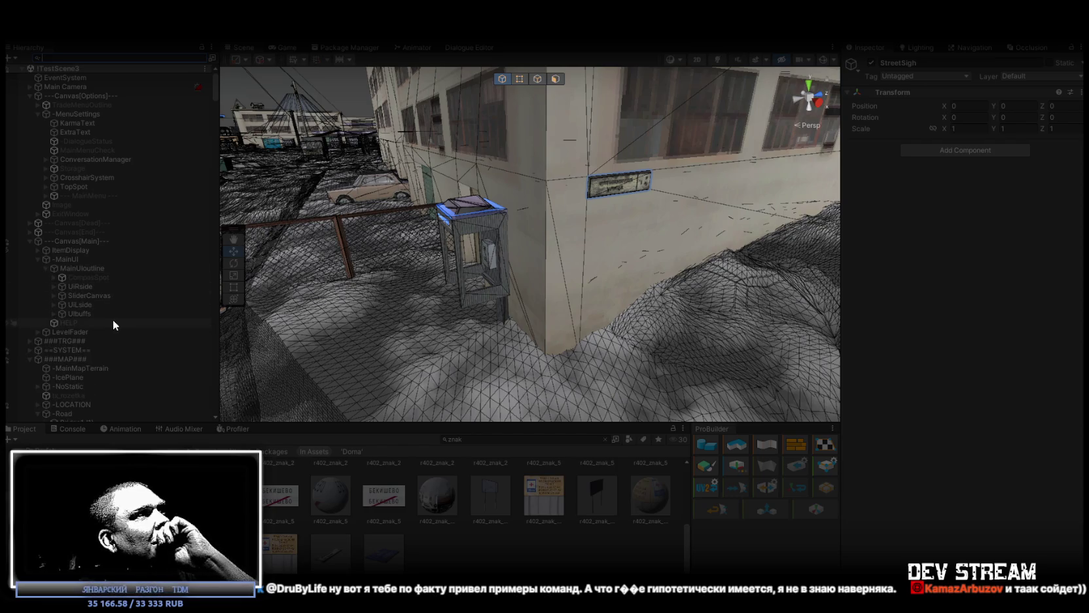
pyautogui.click(74, 314)
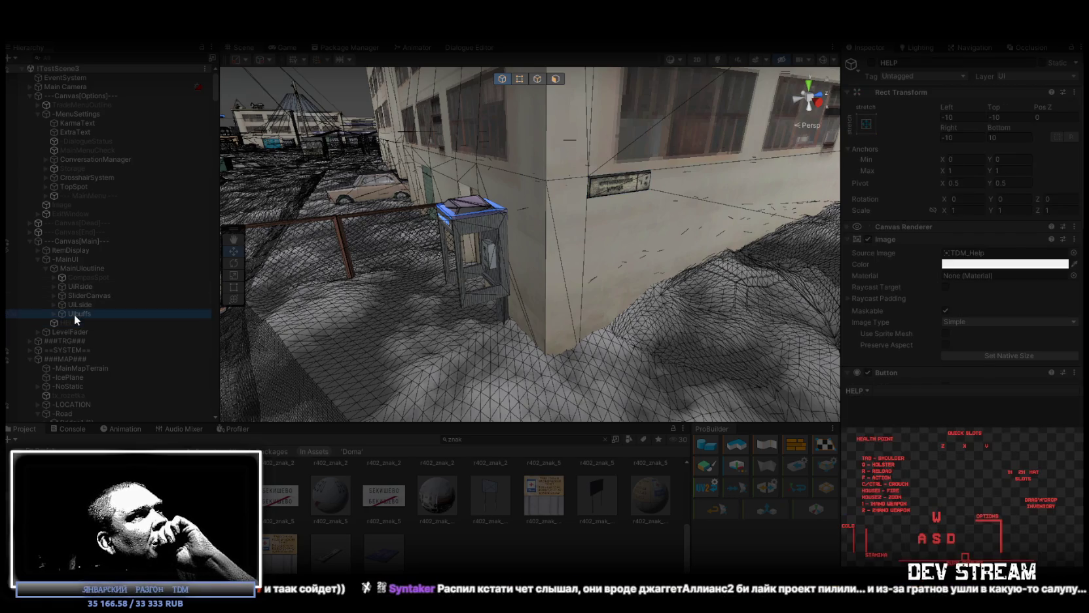
pyautogui.click(81, 306)
pyautogui.click(54, 305)
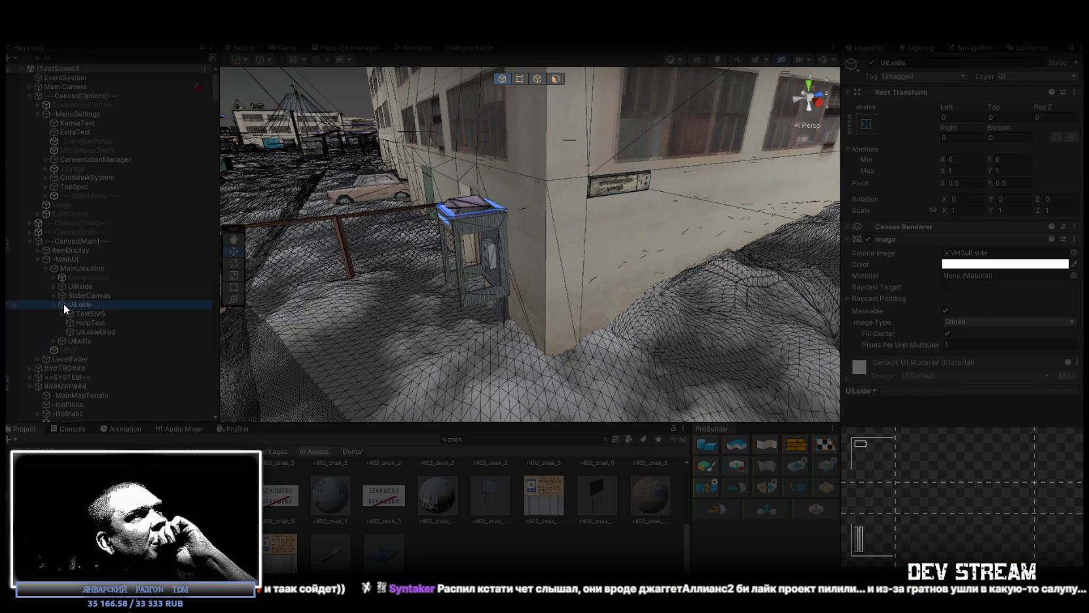
pyautogui.click(96, 323)
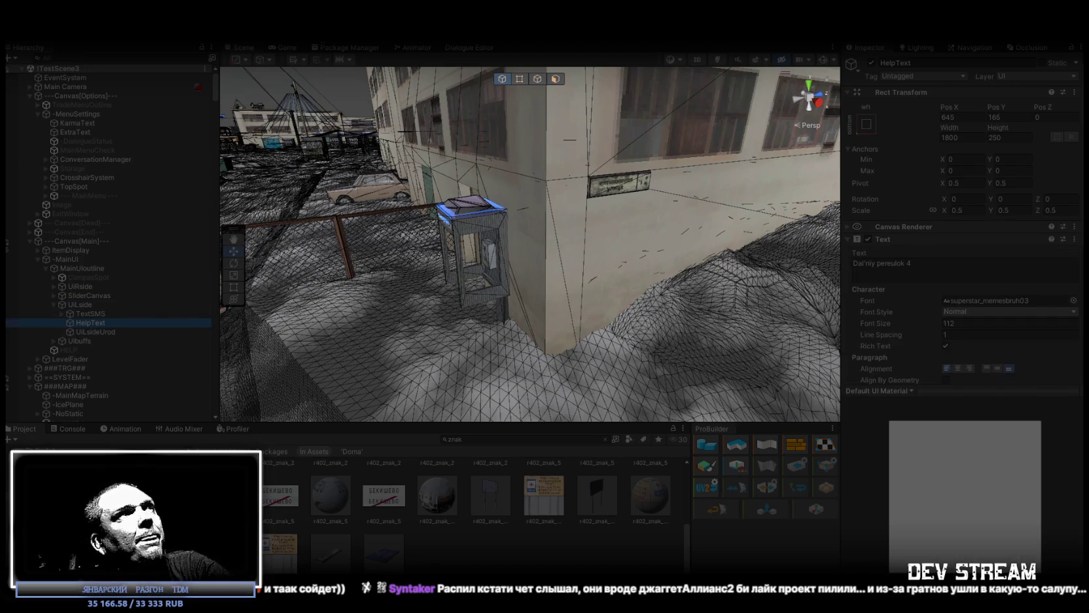
# - Frame HelpText, scrub its Pos X to 645, and check the 'Dal'niy pereulok 4' caption in the Game view
pyautogui.press('f')
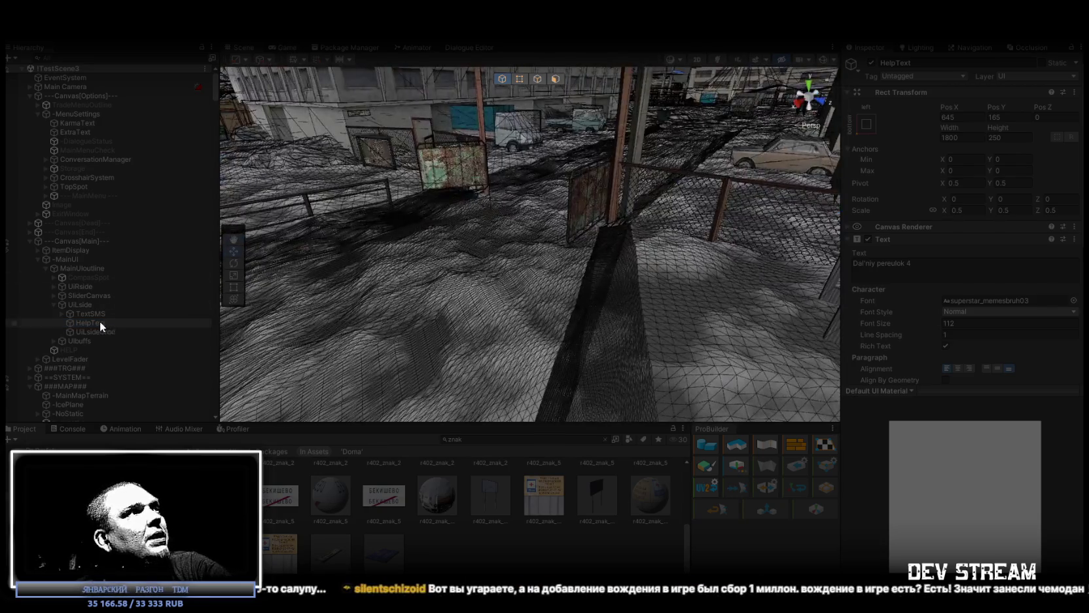
pyautogui.doubleClick(102, 321)
pyautogui.moveTo(717, 261)
pyautogui.mouseDown()
pyautogui.moveTo(674, 258)
pyautogui.moveTo(738, 274)
pyautogui.moveTo(632, 188)
pyautogui.moveTo(700, 195)
pyautogui.mouseUp()
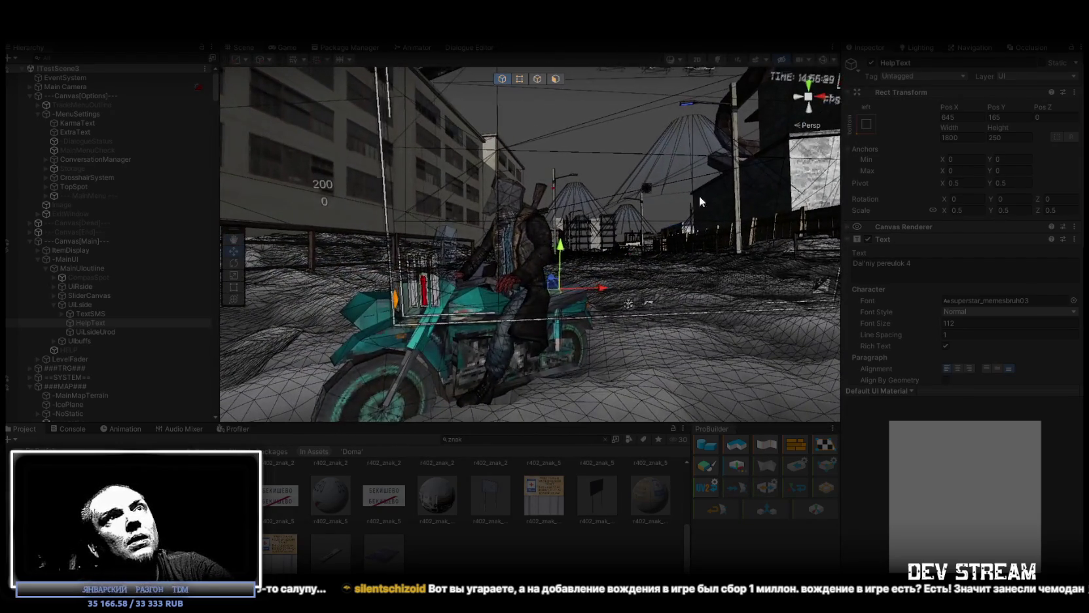
pyautogui.click(946, 107)
pyautogui.moveTo(946, 110)
pyautogui.mouseDown()
pyautogui.moveTo(1051, 114)
pyautogui.moveTo(392, 195)
pyautogui.moveTo(845, 193)
pyautogui.moveTo(890, 173)
pyautogui.moveTo(735, 118)
pyautogui.mouseUp()
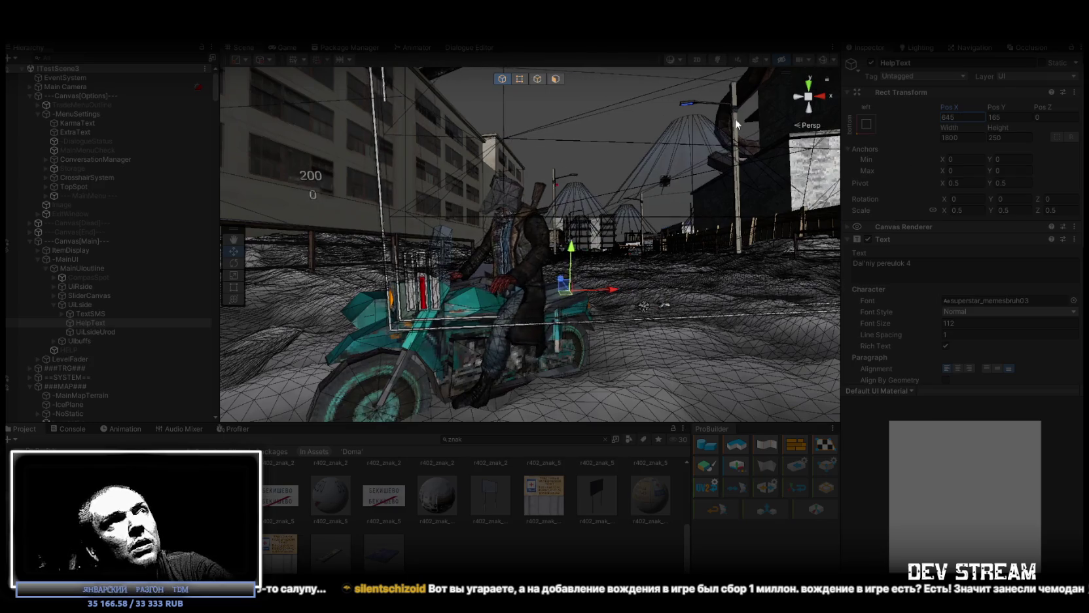
pyautogui.click(283, 47)
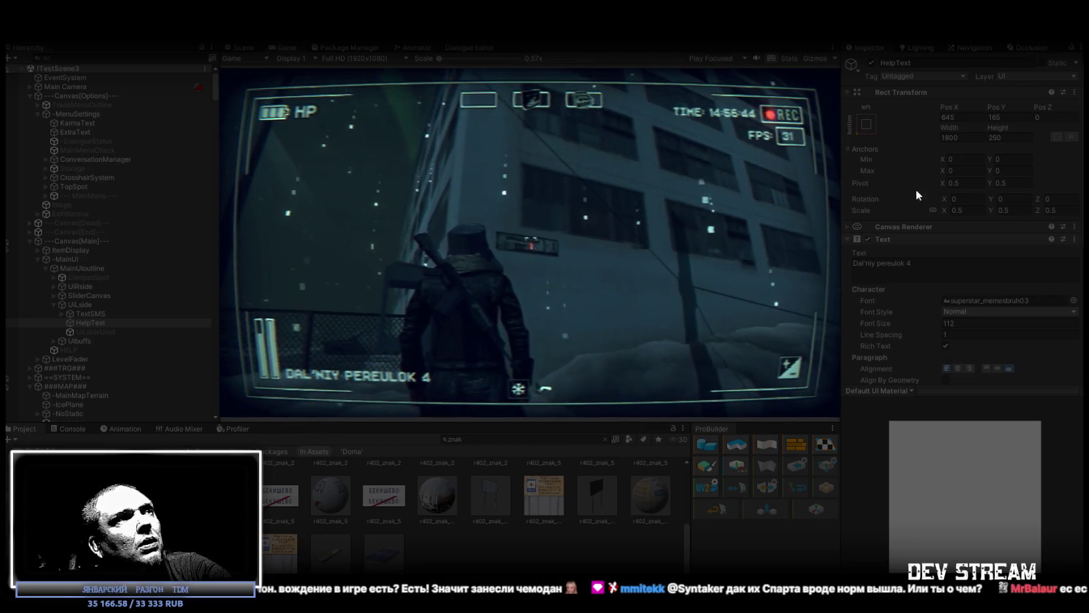
# - During play, nudge HelpText's Pos X toward 664–665 by dragging and typing
pyautogui.moveTo(947, 107); pyautogui.dragTo(1002, 106)
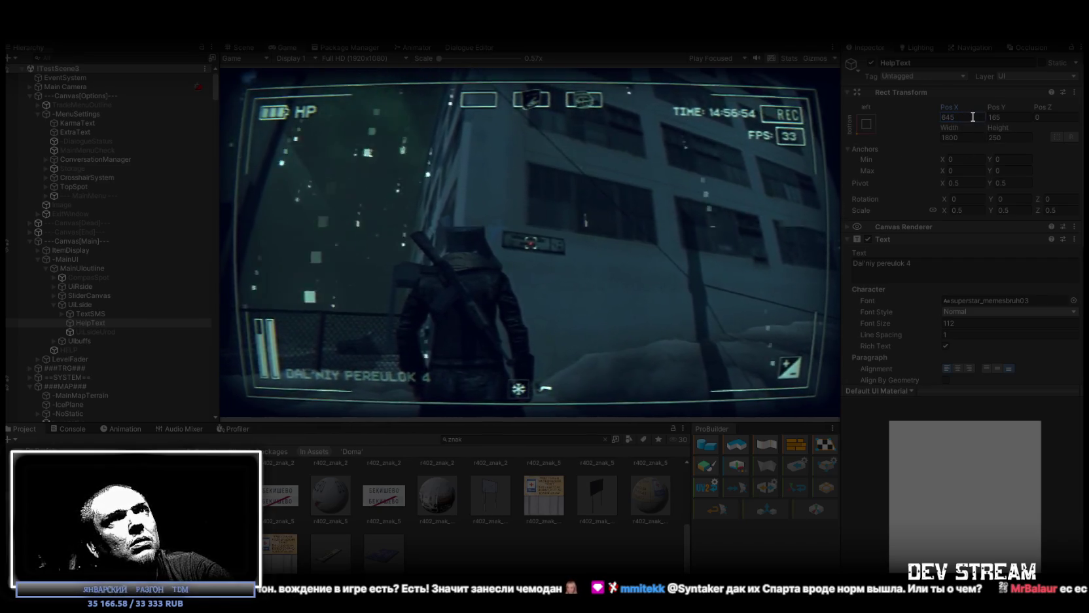
pyautogui.doubleClick(948, 118)
pyautogui.write('665')
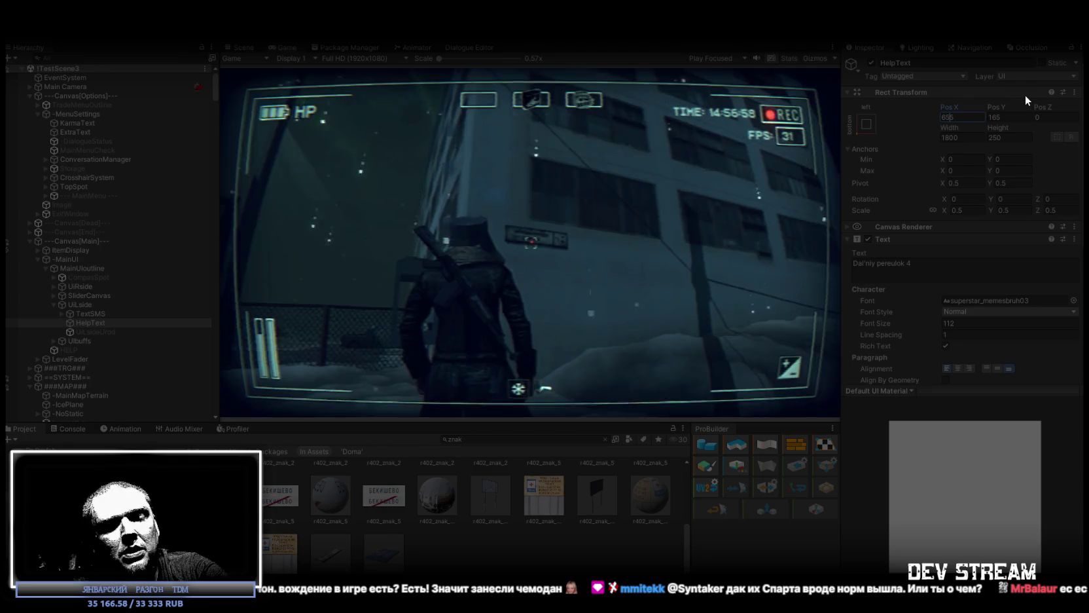
pyautogui.press('BackSpace')
pyautogui.press('BackSpace')
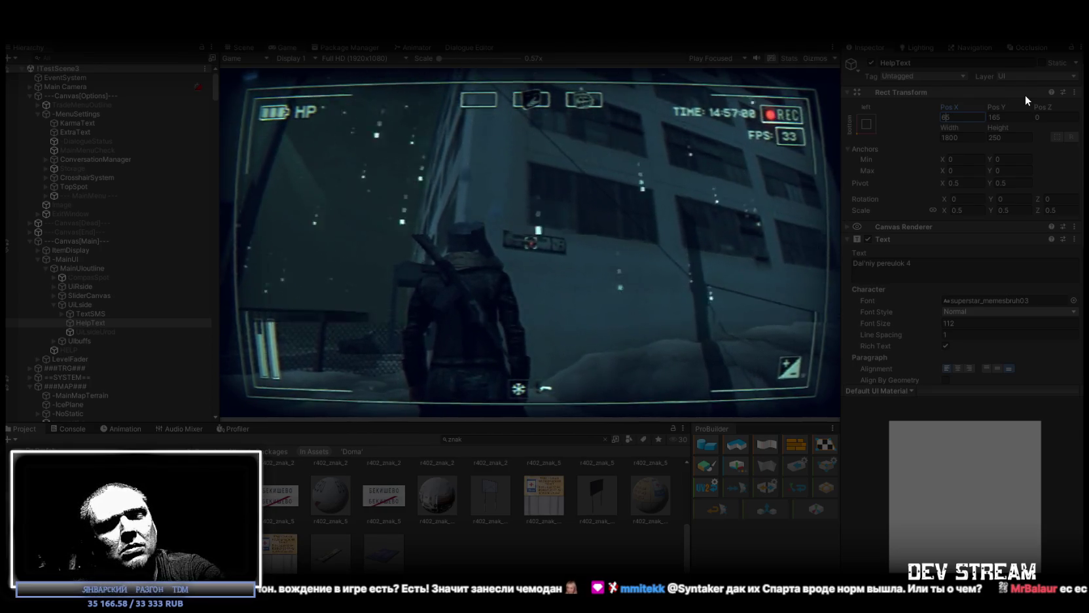
pyautogui.click(1074, 93)
pyautogui.click(961, 178)
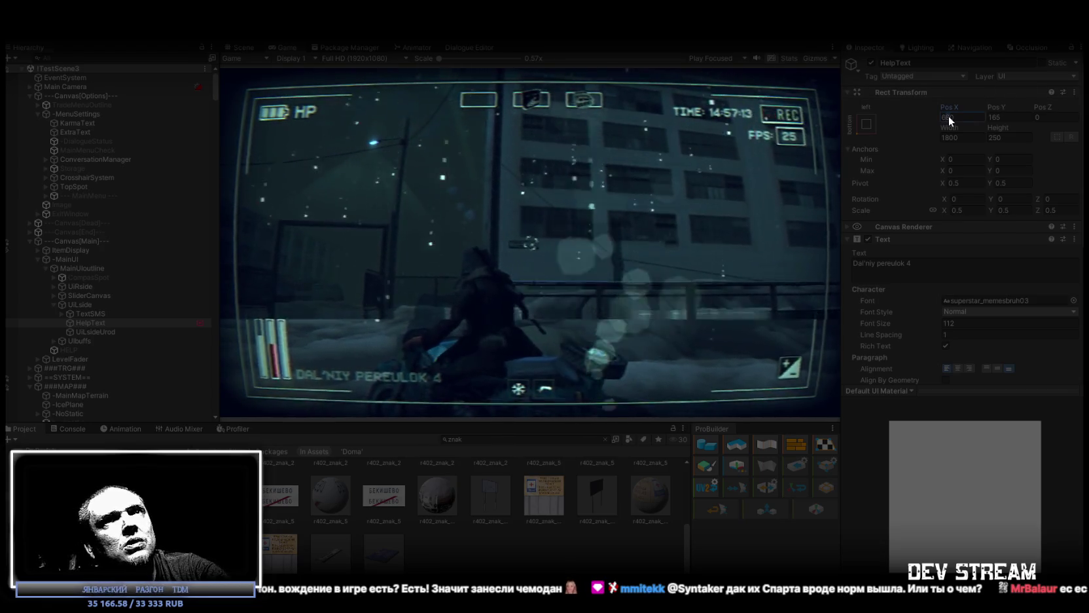
# - Enter 670 for Pos X and enable Always Save When Exiting Play Mode on the Rect Transform
pyautogui.click(949, 116)
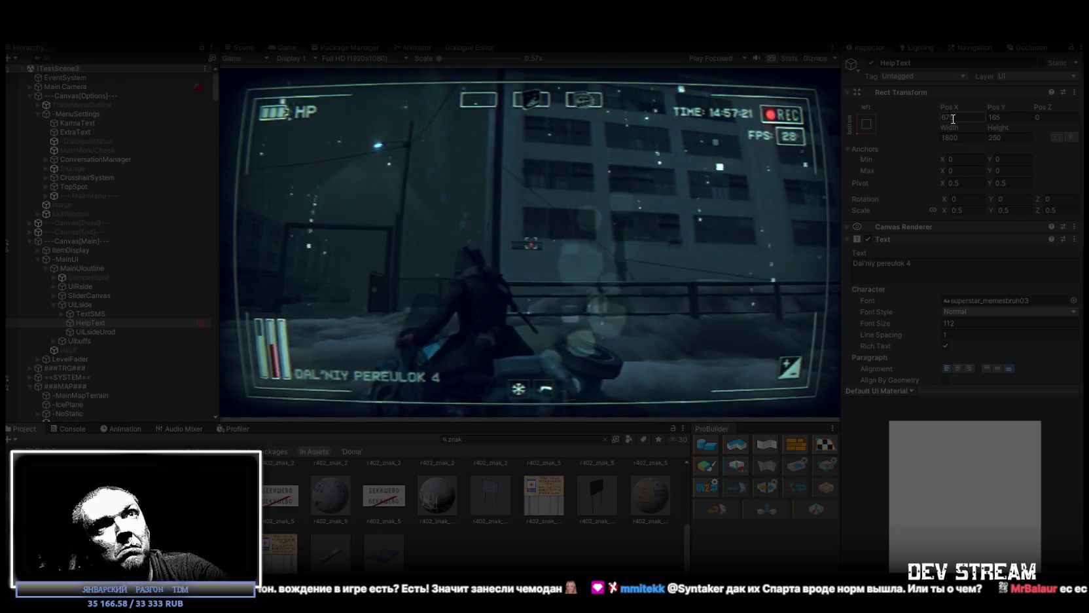
pyautogui.write('670')
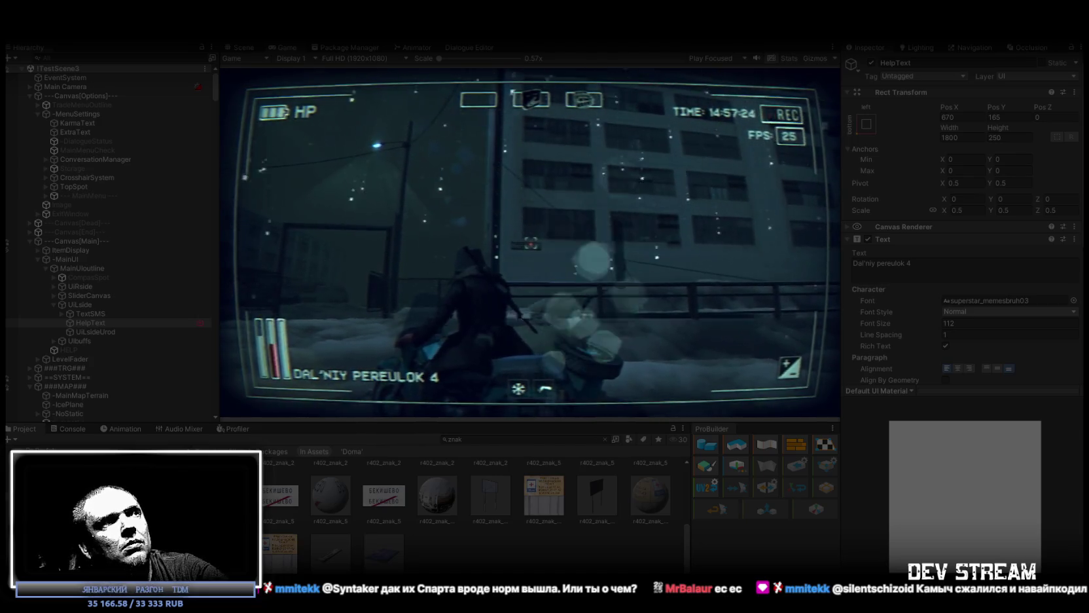
pyautogui.click(1077, 94)
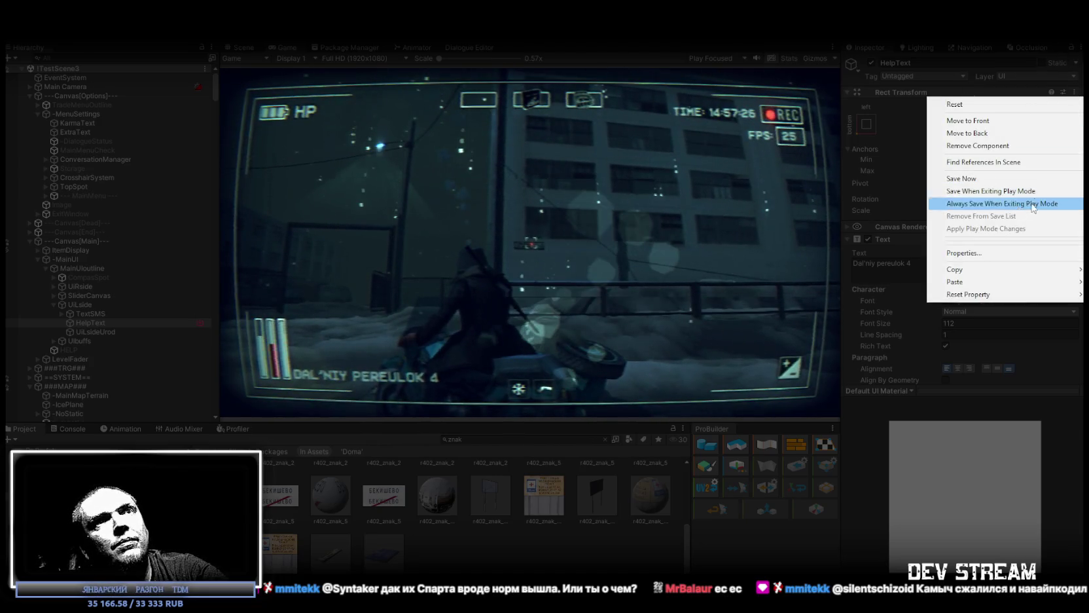
pyautogui.click(935, 174)
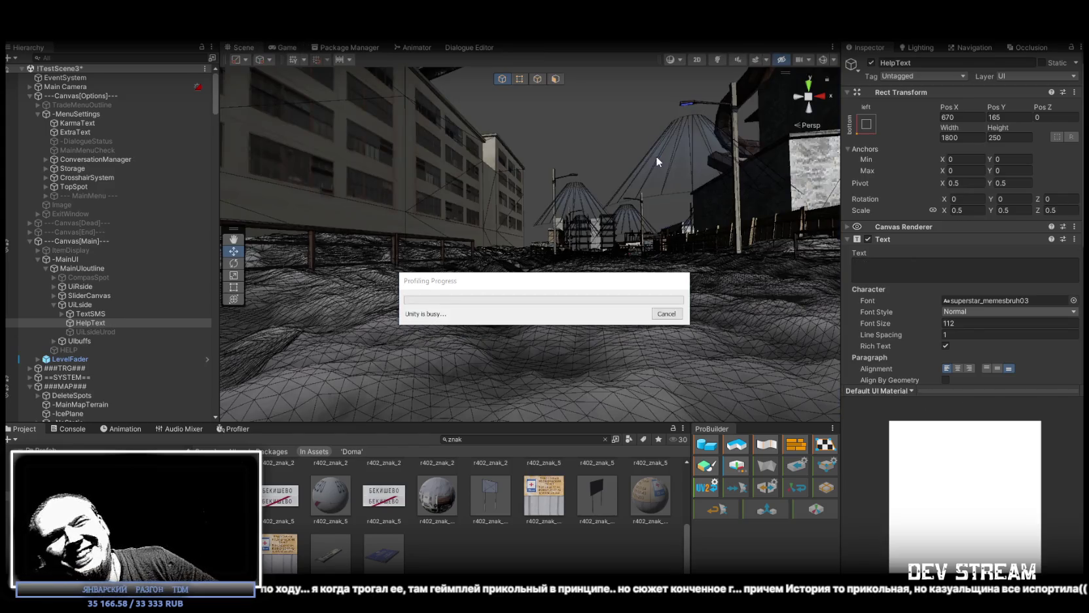
# - Clear the Console so it shows zero messages, warnings and errors
pyautogui.click(73, 428)
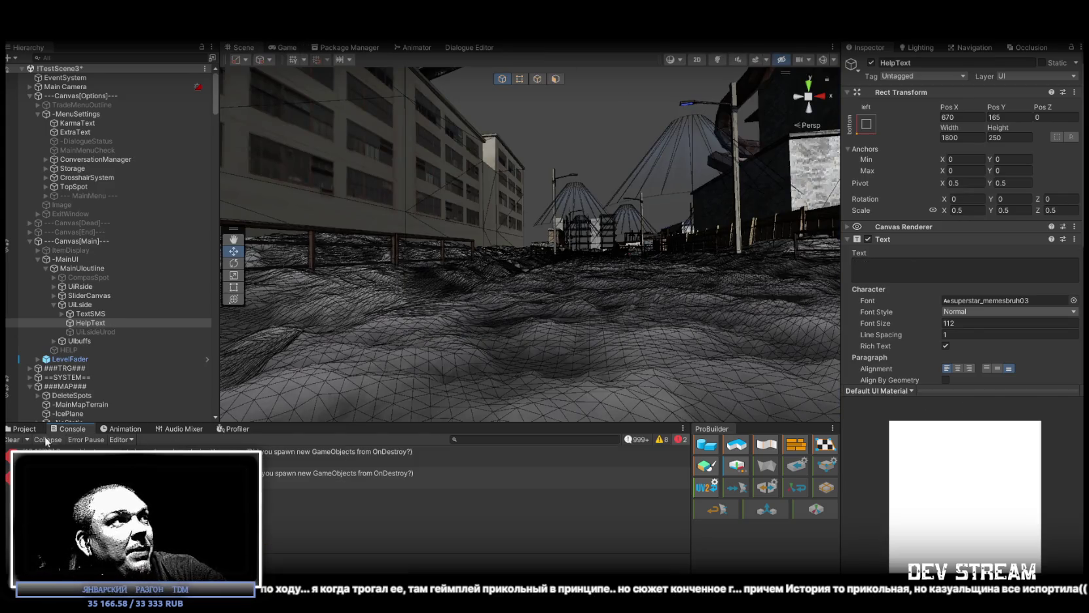
pyautogui.click(12, 439)
pyautogui.moveTo(498, 262); pyautogui.dragTo(622, 313)
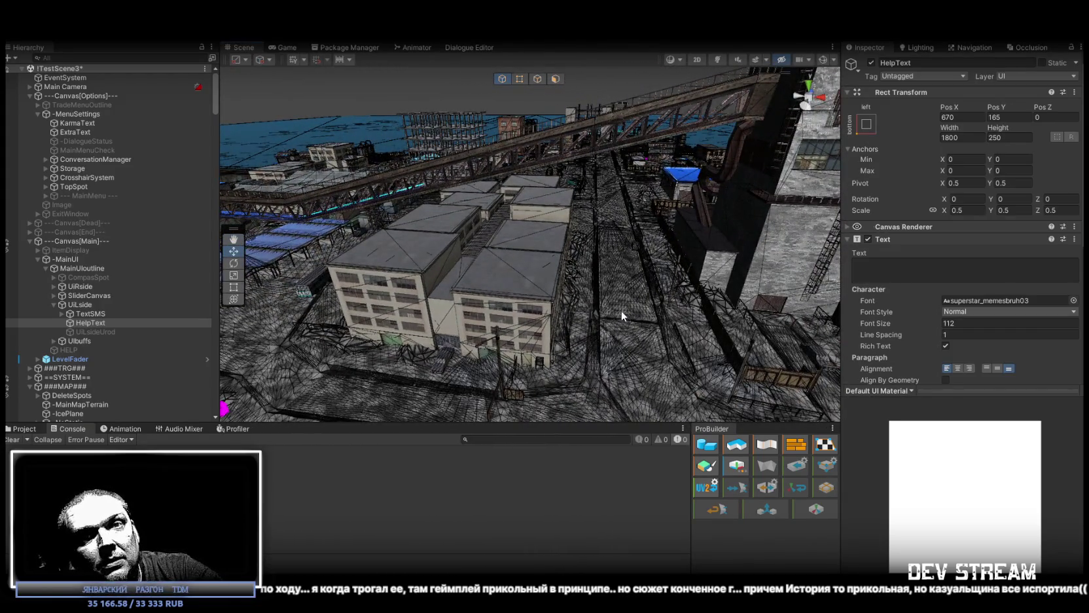
pyautogui.moveTo(496, 265)
pyautogui.mouseDown()
pyautogui.moveTo(498, 275)
pyautogui.moveTo(555, 275)
pyautogui.moveTo(486, 262)
pyautogui.moveTo(445, 270)
pyautogui.moveTo(460, 306)
pyautogui.mouseUp()
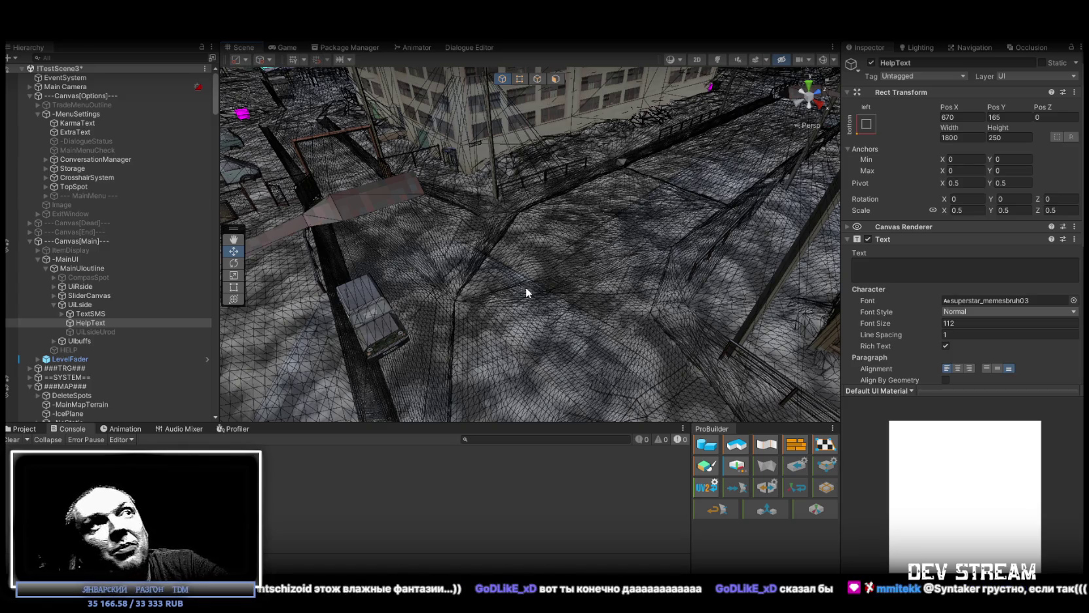
pyautogui.moveTo(526, 287); pyautogui.dragTo(334, 162)
pyautogui.press('s')
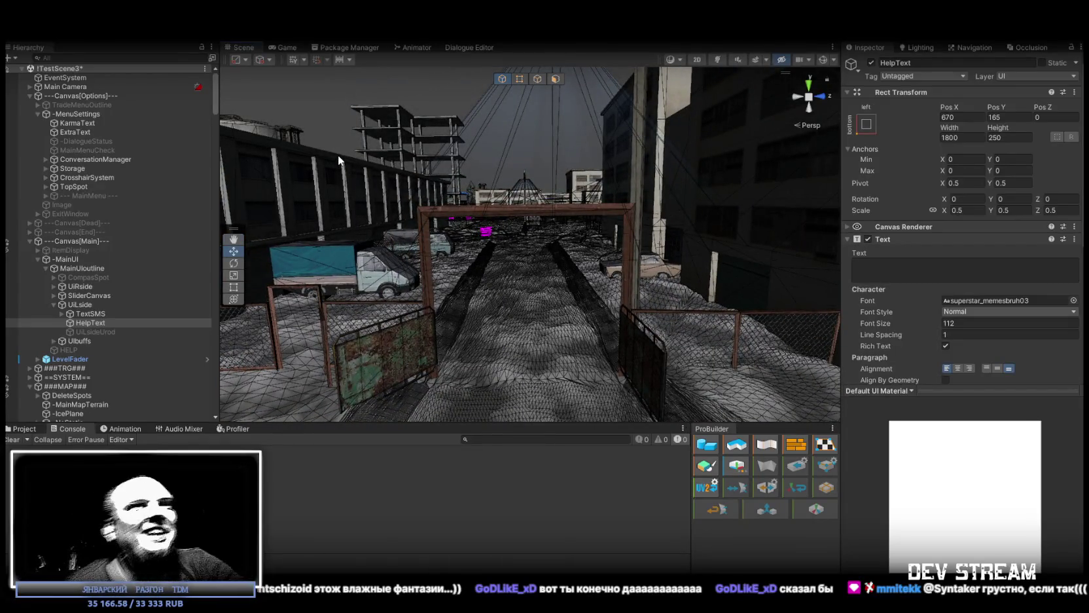
pyautogui.moveTo(513, 151)
pyautogui.mouseDown()
pyautogui.moveTo(757, 209)
pyautogui.moveTo(724, 227)
pyautogui.moveTo(729, 209)
pyautogui.moveTo(592, 209)
pyautogui.moveTo(776, 202)
pyautogui.mouseUp()
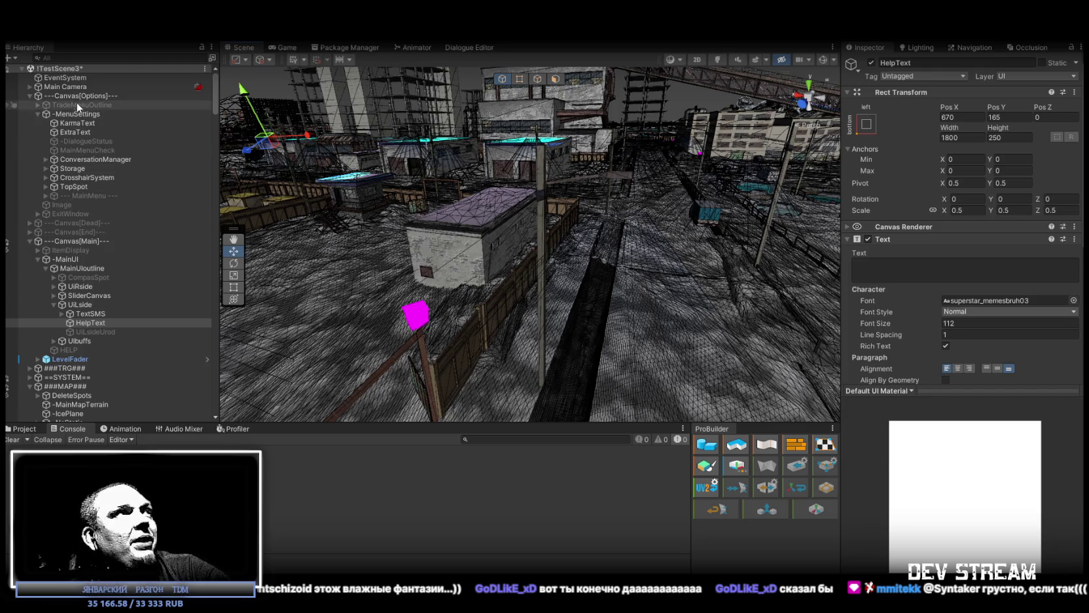
# - Collapse the Canvas groups and frame znak_dom (75) from the Hierarchy in the Scene view
pyautogui.click(29, 95)
pyautogui.click(34, 124)
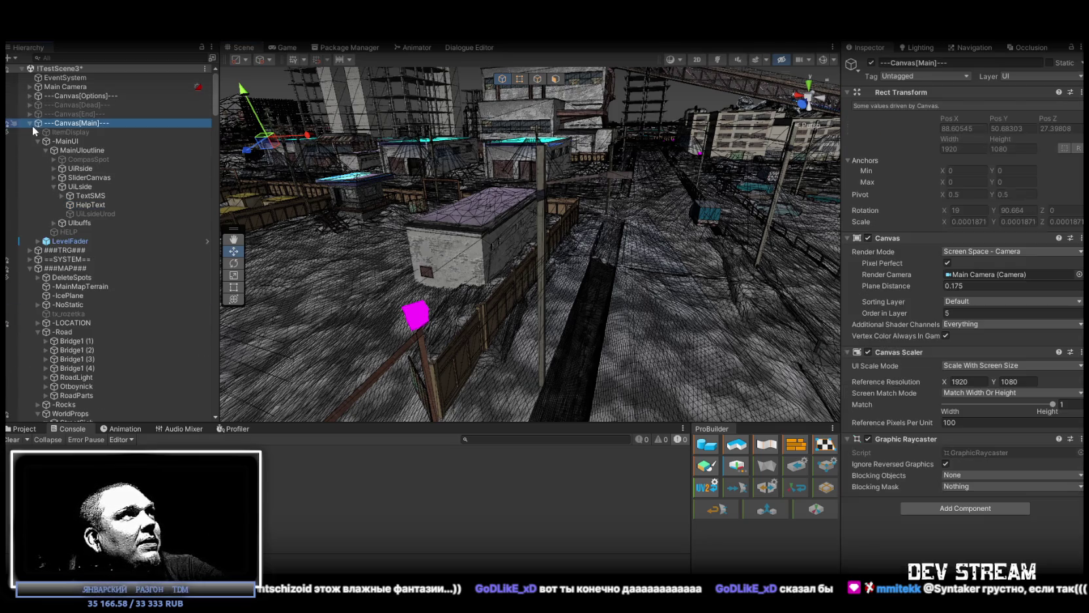
pyautogui.scroll(-20, 34, 128)
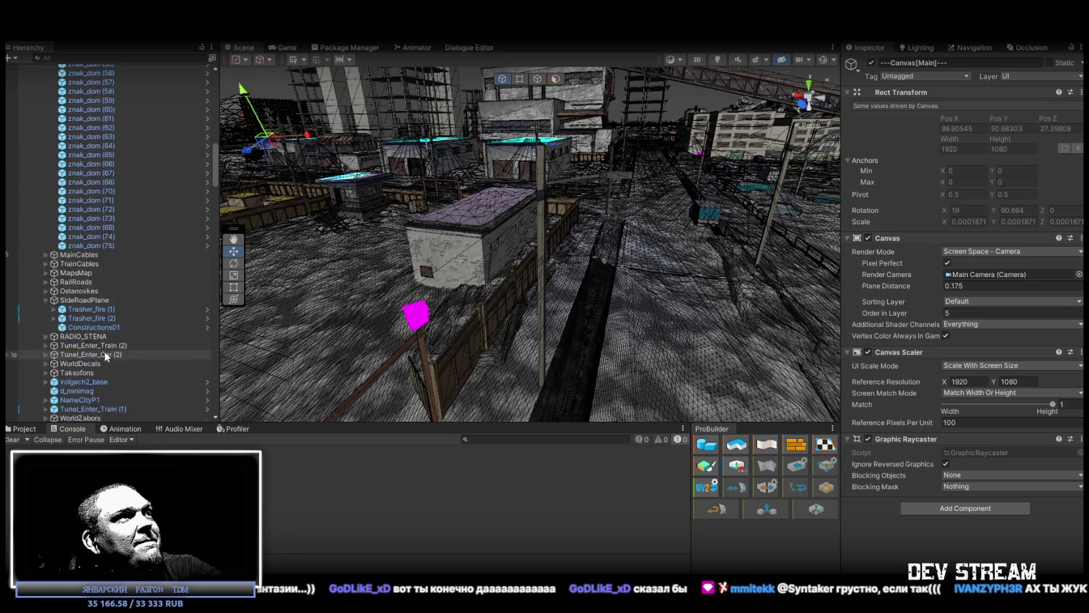
pyautogui.scroll(-2, 105, 352)
pyautogui.doubleClick(92, 212)
pyautogui.moveTo(589, 236)
pyautogui.mouseDown()
pyautogui.moveTo(625, 232)
pyautogui.moveTo(663, 114)
pyautogui.mouseUp()
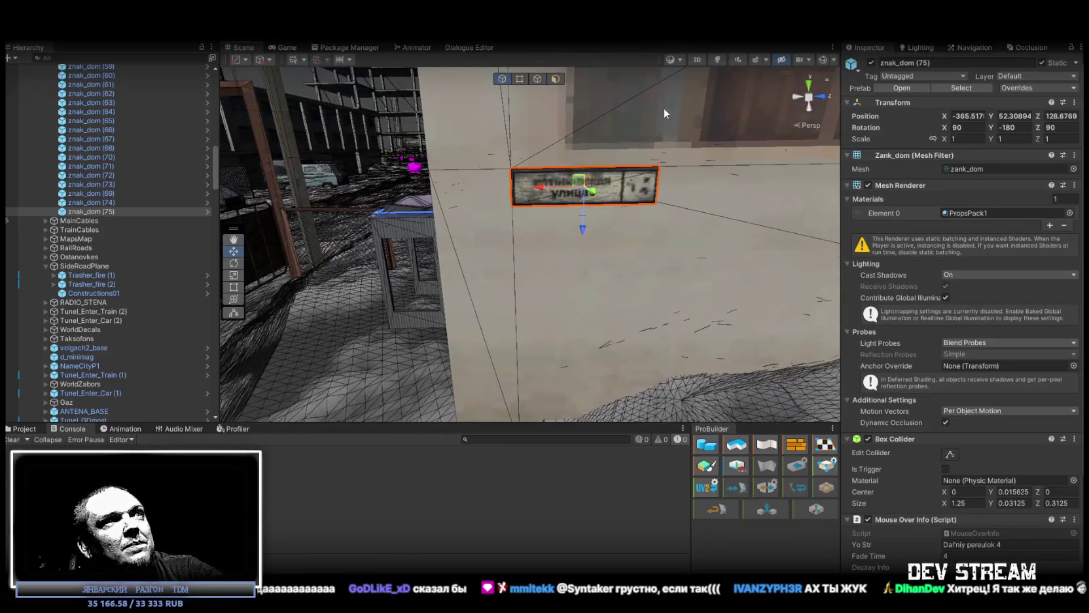
pyautogui.moveTo(585, 185)
pyautogui.mouseDown()
pyautogui.moveTo(688, 304)
pyautogui.moveTo(788, 351)
pyautogui.moveTo(806, 376)
pyautogui.mouseUp()
# - Duplicate znak_dom (75) and move the copy, znak_dom (76), onto the small house's wall
pyautogui.hotkey('ctrl', 'd')
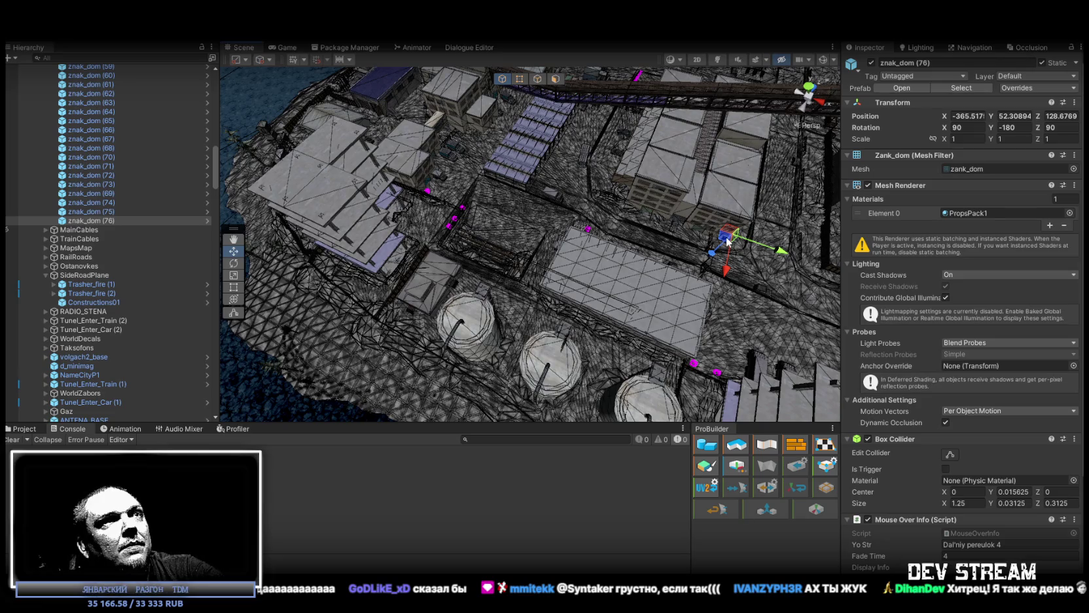
pyautogui.moveTo(447, 190); pyautogui.dragTo(506, 168)
pyautogui.moveTo(491, 257); pyautogui.dragTo(499, 262)
pyautogui.press('f')
pyautogui.moveTo(566, 194)
pyautogui.mouseDown()
pyautogui.moveTo(485, 128)
pyautogui.moveTo(614, 124)
pyautogui.moveTo(632, 181)
pyautogui.mouseUp()
pyautogui.scroll(-5, 633, 181)
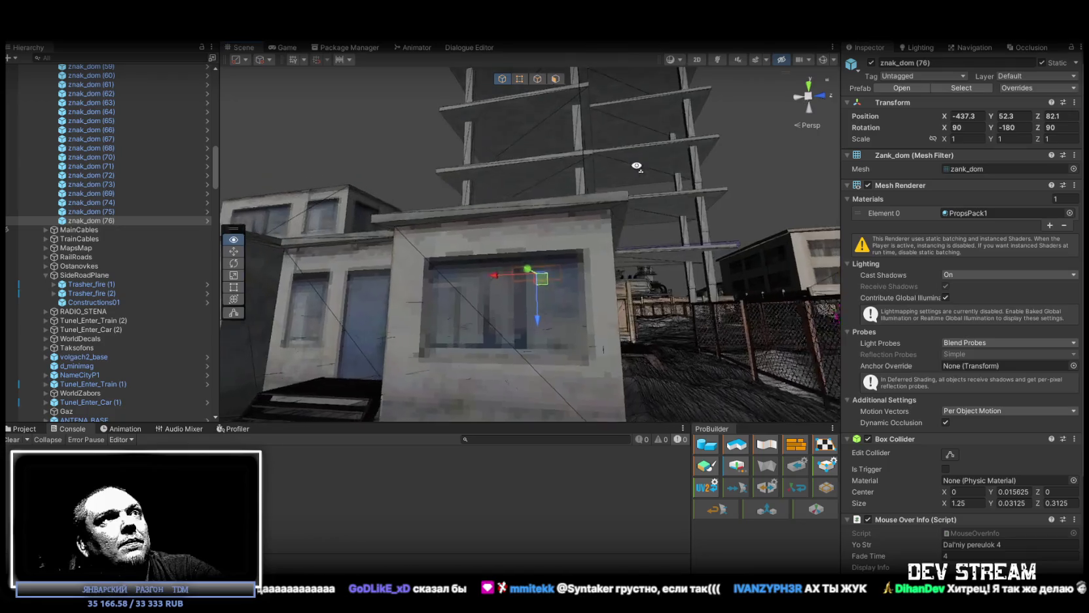
pyautogui.moveTo(562, 275)
pyautogui.mouseDown()
pyautogui.moveTo(609, 224)
pyautogui.moveTo(574, 245)
pyautogui.moveTo(689, 443)
pyautogui.moveTo(444, 343)
pyautogui.moveTo(605, 169)
pyautogui.moveTo(580, 152)
pyautogui.mouseUp()
# - Duplicate into znak_dom (77), move it onto the wall at -464.316, 53.561, 134.346, then duplicate again
pyautogui.hotkey('ctrl', 'd')
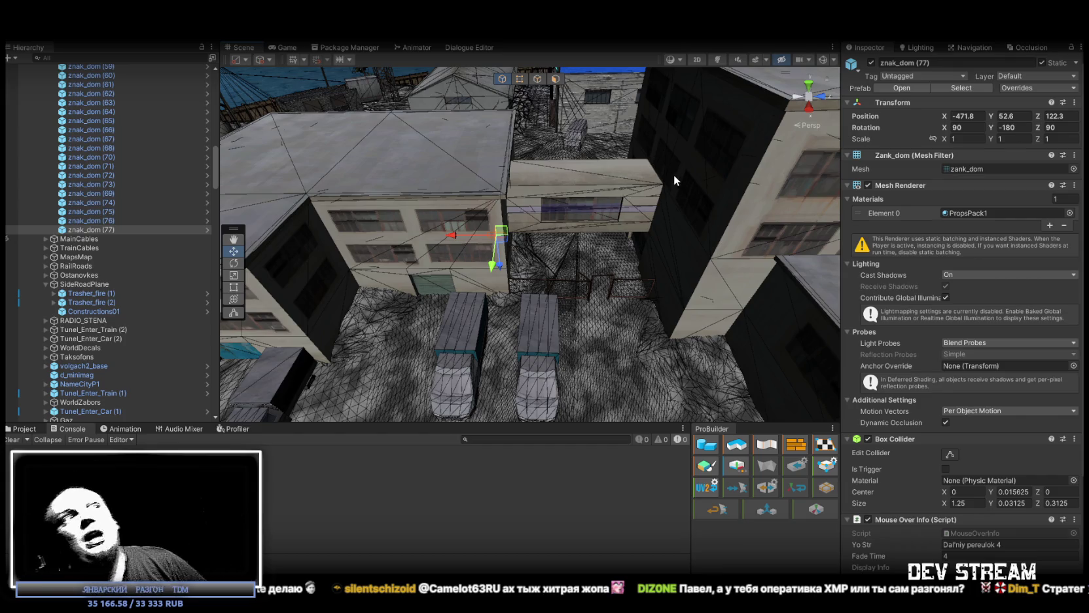
pyautogui.moveTo(687, 196)
pyautogui.mouseDown()
pyautogui.moveTo(597, 255)
pyautogui.moveTo(595, 351)
pyautogui.moveTo(605, 353)
pyautogui.moveTo(592, 327)
pyautogui.moveTo(493, 272)
pyautogui.mouseUp()
pyautogui.moveTo(478, 230)
pyautogui.mouseDown()
pyautogui.moveTo(507, 195)
pyautogui.moveTo(599, 192)
pyautogui.moveTo(591, 190)
pyautogui.moveTo(604, 194)
pyautogui.moveTo(560, 214)
pyautogui.moveTo(526, 193)
pyautogui.moveTo(672, 249)
pyautogui.moveTo(473, 198)
pyautogui.mouseUp()
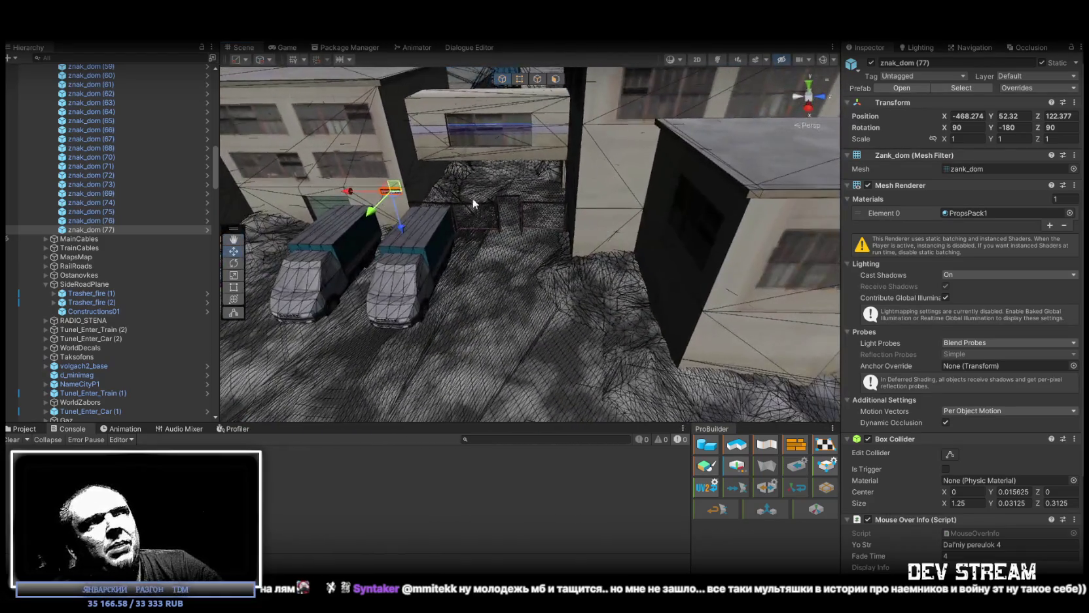
pyautogui.moveTo(613, 220)
pyautogui.mouseDown()
pyautogui.moveTo(544, 218)
pyautogui.moveTo(568, 214)
pyautogui.moveTo(585, 242)
pyautogui.moveTo(620, 231)
pyautogui.mouseUp()
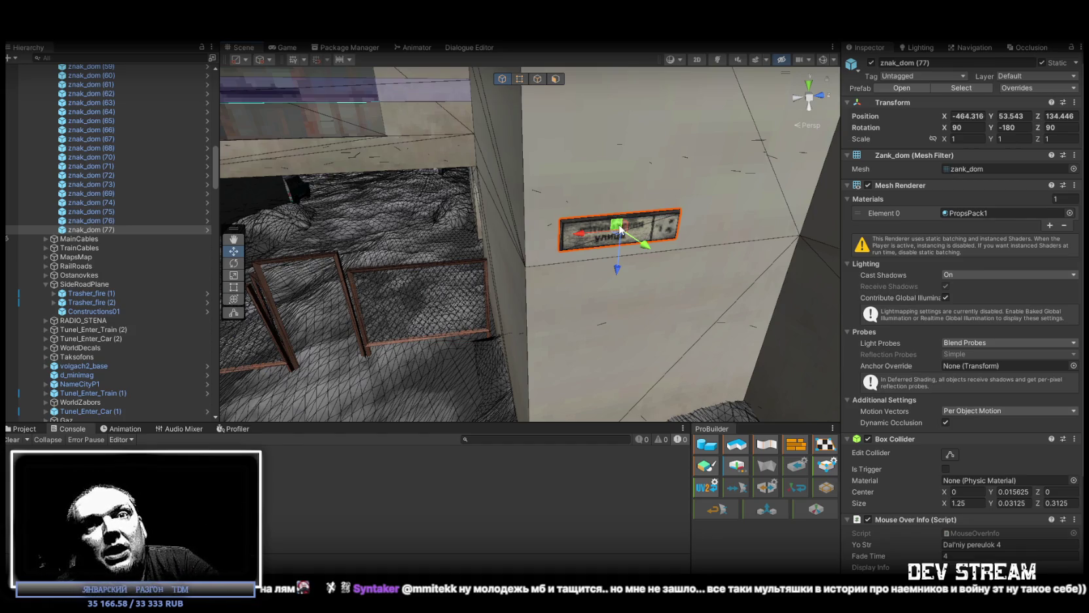
pyautogui.moveTo(644, 265)
pyautogui.mouseDown()
pyautogui.moveTo(622, 202)
pyautogui.moveTo(610, 199)
pyautogui.mouseUp()
pyautogui.moveTo(606, 245)
pyautogui.mouseDown()
pyautogui.moveTo(583, 245)
pyautogui.moveTo(780, 247)
pyautogui.moveTo(469, 356)
pyautogui.moveTo(397, 369)
pyautogui.moveTo(681, 377)
pyautogui.mouseUp()
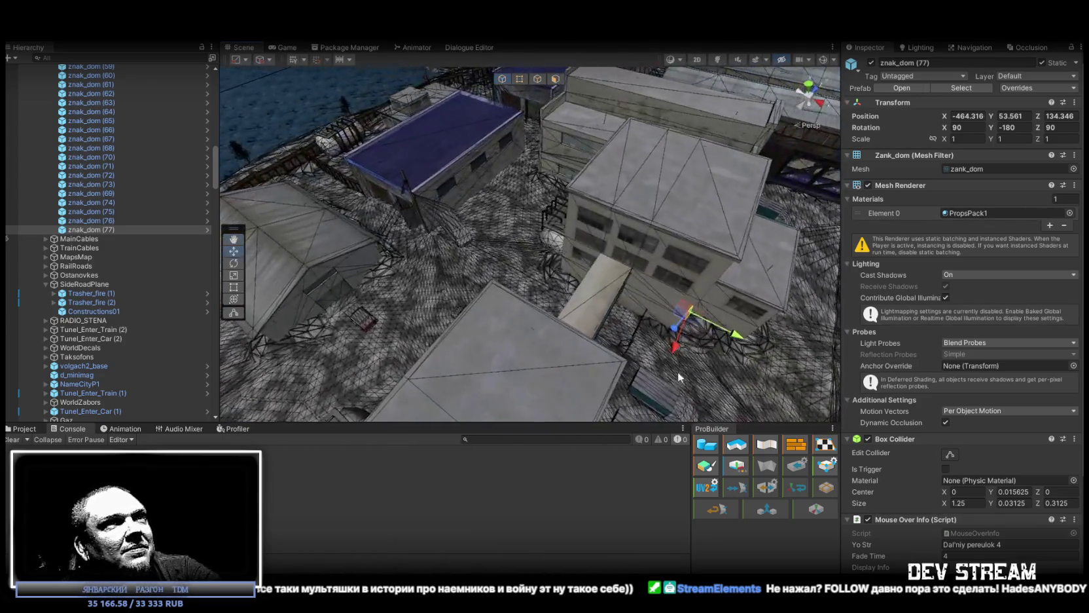
pyautogui.hotkey('ctrl', 'd')
# - Move znak_dom (78) onto the garage wall at -500.361, 52.89, 120.3 and frame it
pyautogui.moveTo(440, 311); pyautogui.dragTo(371, 261)
pyautogui.press('f')
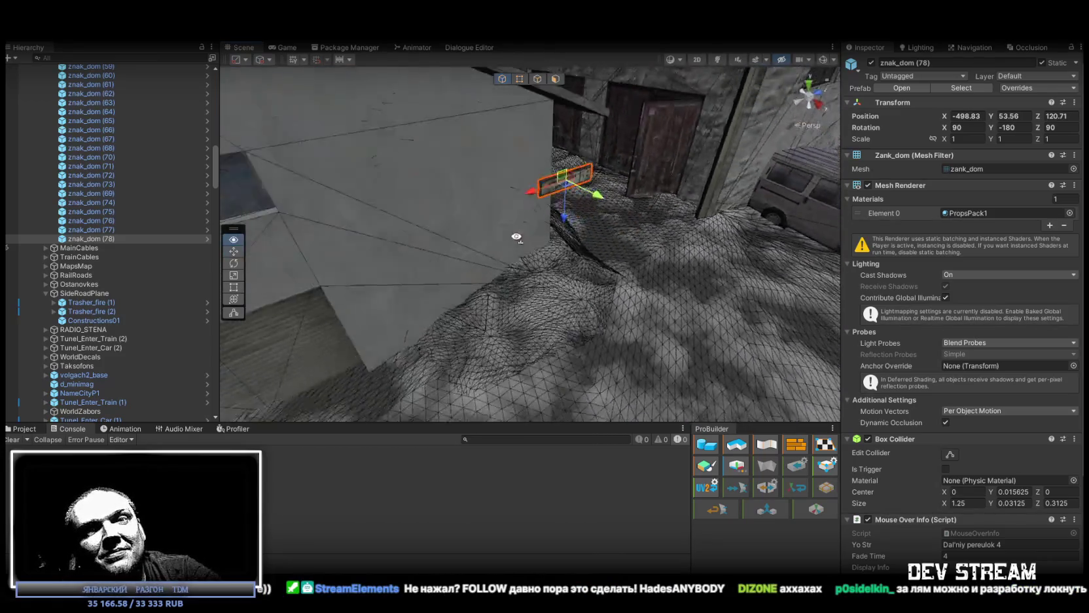
pyautogui.moveTo(489, 214)
pyautogui.mouseDown()
pyautogui.moveTo(590, 242)
pyautogui.moveTo(539, 232)
pyautogui.moveTo(534, 213)
pyautogui.mouseUp()
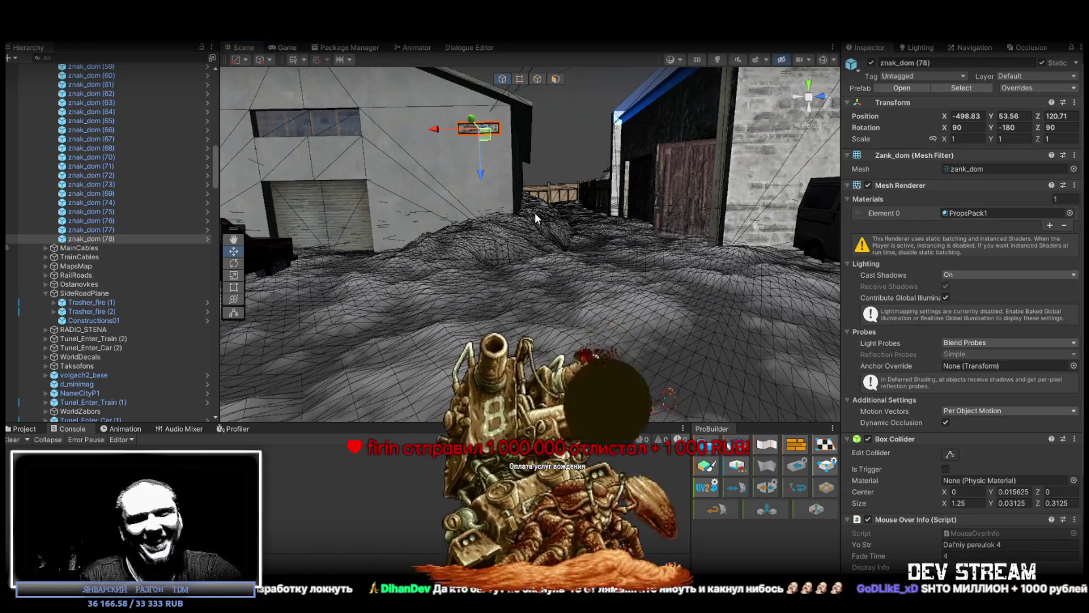
pyautogui.moveTo(535, 212)
pyautogui.mouseDown()
pyautogui.moveTo(477, 164)
pyautogui.moveTo(519, 163)
pyautogui.moveTo(510, 156)
pyautogui.moveTo(548, 176)
pyautogui.moveTo(592, 299)
pyautogui.mouseUp()
pyautogui.scroll(-5, 572, 229)
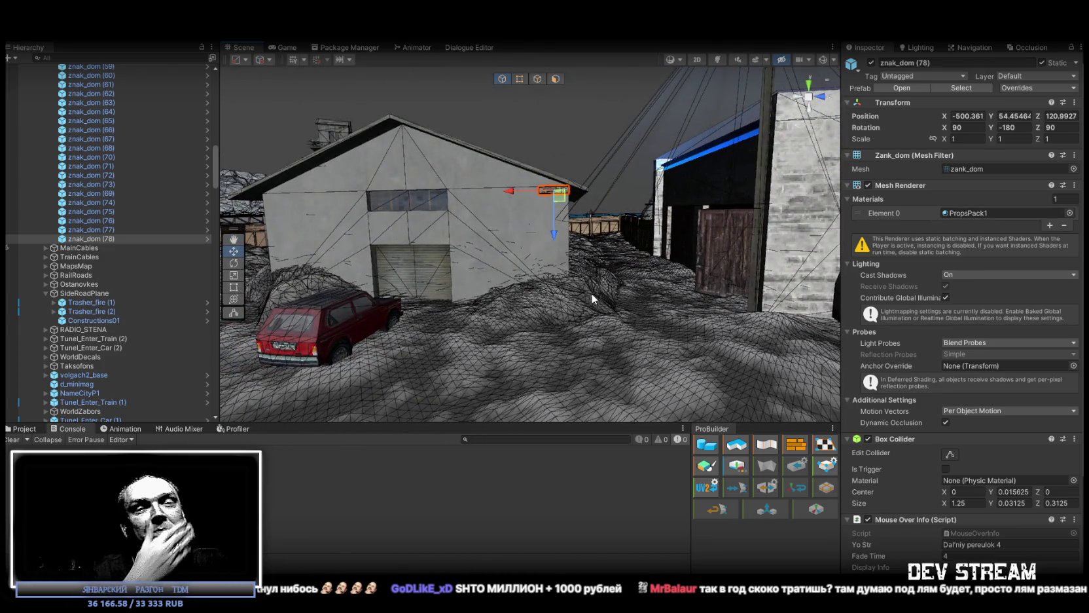
pyautogui.moveTo(692, 322)
pyautogui.mouseDown()
pyautogui.moveTo(607, 219)
pyautogui.moveTo(576, 260)
pyautogui.moveTo(584, 253)
pyautogui.mouseUp()
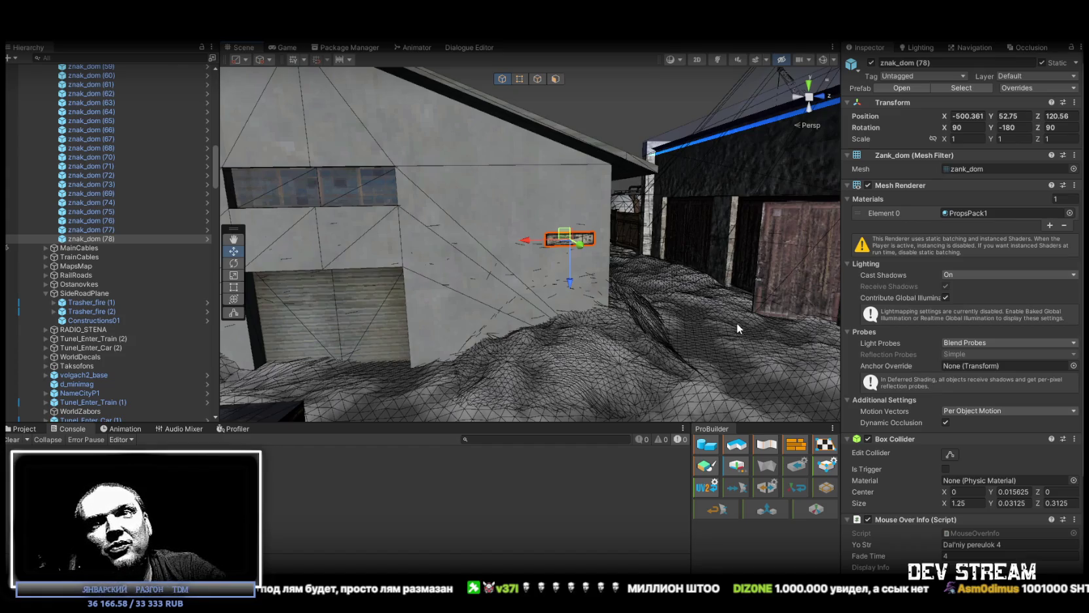
pyautogui.moveTo(653, 260)
pyautogui.mouseDown()
pyautogui.moveTo(632, 250)
pyautogui.moveTo(341, 295)
pyautogui.moveTo(641, 338)
pyautogui.moveTo(704, 326)
pyautogui.mouseUp()
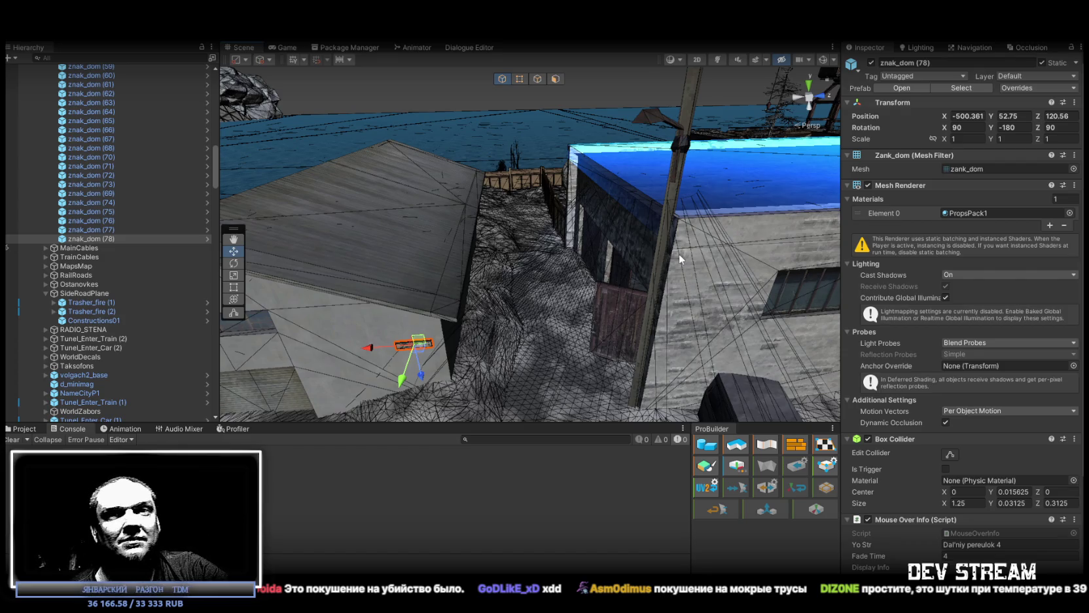
pyautogui.moveTo(563, 216)
pyautogui.mouseDown()
pyautogui.moveTo(558, 209)
pyautogui.moveTo(567, 237)
pyautogui.moveTo(554, 230)
pyautogui.moveTo(693, 338)
pyautogui.moveTo(791, 372)
pyautogui.moveTo(478, 218)
pyautogui.moveTo(481, 187)
pyautogui.mouseUp()
pyautogui.press('f')
# - Duplicate into znak_dom (79), vertex-snap it onto the house wall at -518.371, 52.577, 159.644, then duplicate again
pyautogui.hotkey('ctrl', 'd')
pyautogui.moveTo(481, 186); pyautogui.dragTo(495, 172)
pyautogui.press('f')
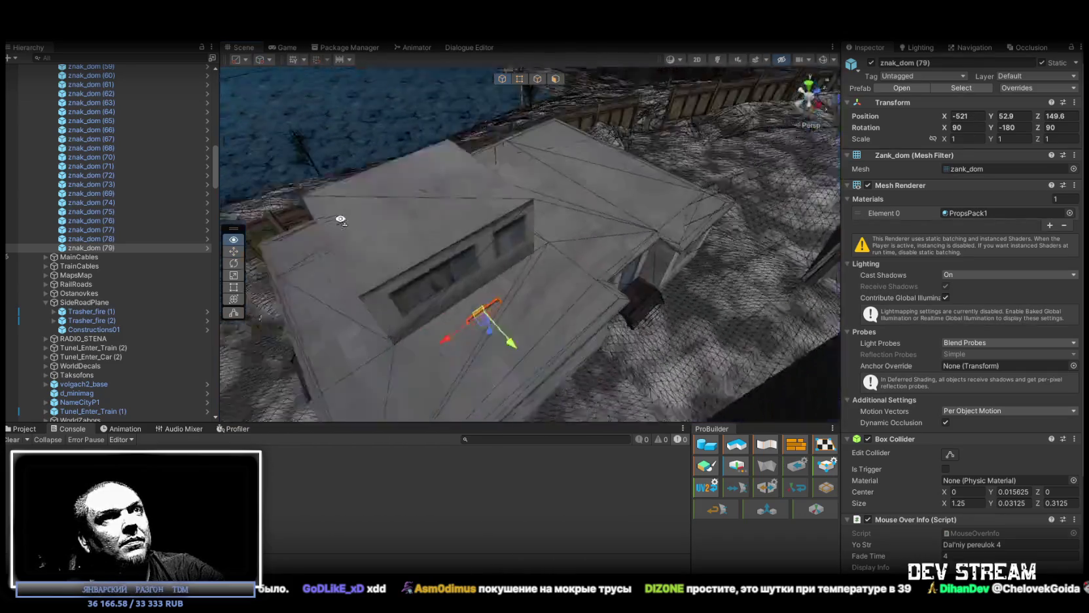
pyautogui.moveTo(590, 196); pyautogui.dragTo(717, 157)
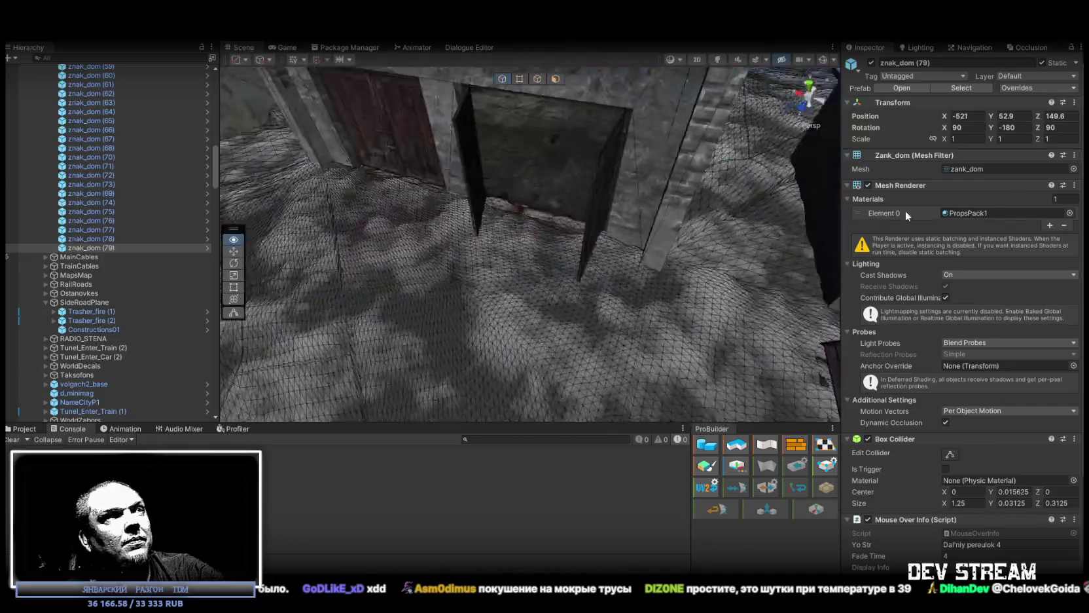
pyautogui.press('f')
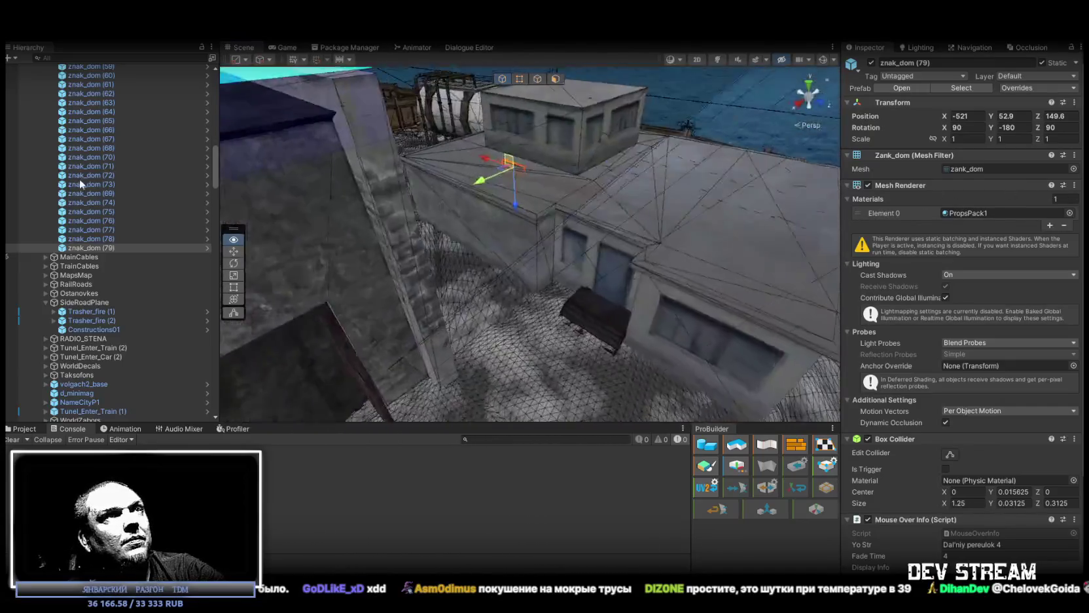
pyautogui.moveTo(309, 183)
pyautogui.mouseDown()
pyautogui.moveTo(648, 288)
pyautogui.moveTo(681, 252)
pyautogui.moveTo(613, 110)
pyautogui.moveTo(427, 244)
pyautogui.moveTo(593, 297)
pyautogui.moveTo(600, 233)
pyautogui.moveTo(691, 340)
pyautogui.moveTo(289, 393)
pyautogui.moveTo(553, 344)
pyautogui.moveTo(610, 357)
pyautogui.moveTo(556, 142)
pyautogui.moveTo(513, 334)
pyautogui.mouseUp()
pyautogui.press('v')
pyautogui.hotkey('ctrl', 'd')
# - Fly to the next building and set znak_dom (80) beside the window at -464.939, 52.755, 167.881
pyautogui.press('f')
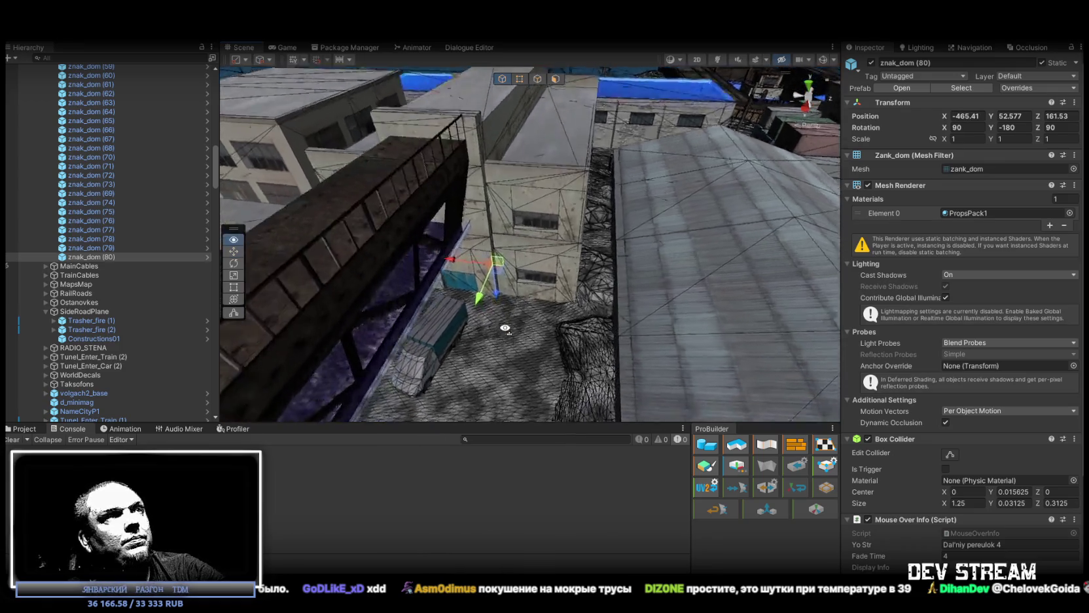
pyautogui.moveTo(478, 275); pyautogui.dragTo(422, 268)
pyautogui.moveTo(342, 270)
pyautogui.mouseDown()
pyautogui.moveTo(665, 171)
pyautogui.moveTo(592, 206)
pyautogui.moveTo(613, 245)
pyautogui.moveTo(610, 272)
pyautogui.moveTo(270, 227)
pyautogui.moveTo(680, 221)
pyautogui.moveTo(654, 202)
pyautogui.mouseUp()
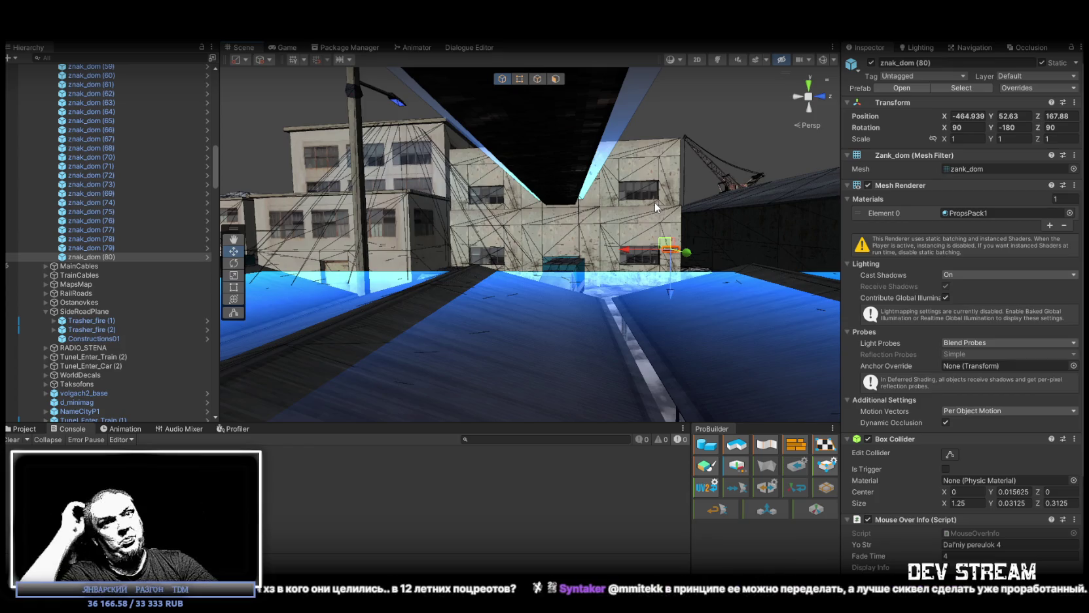
pyautogui.press('w')
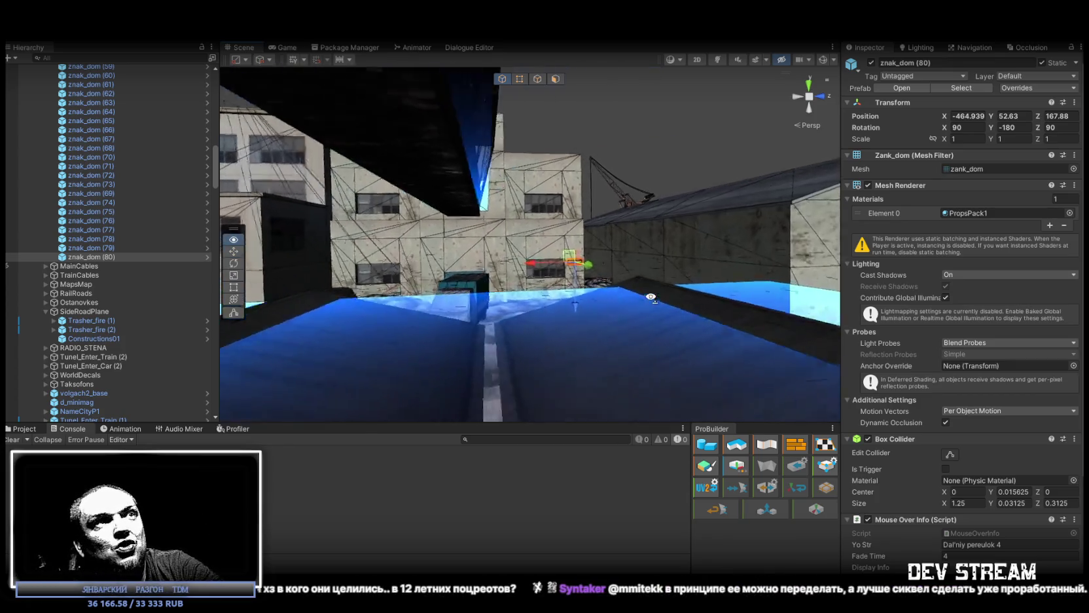
pyautogui.press('w')
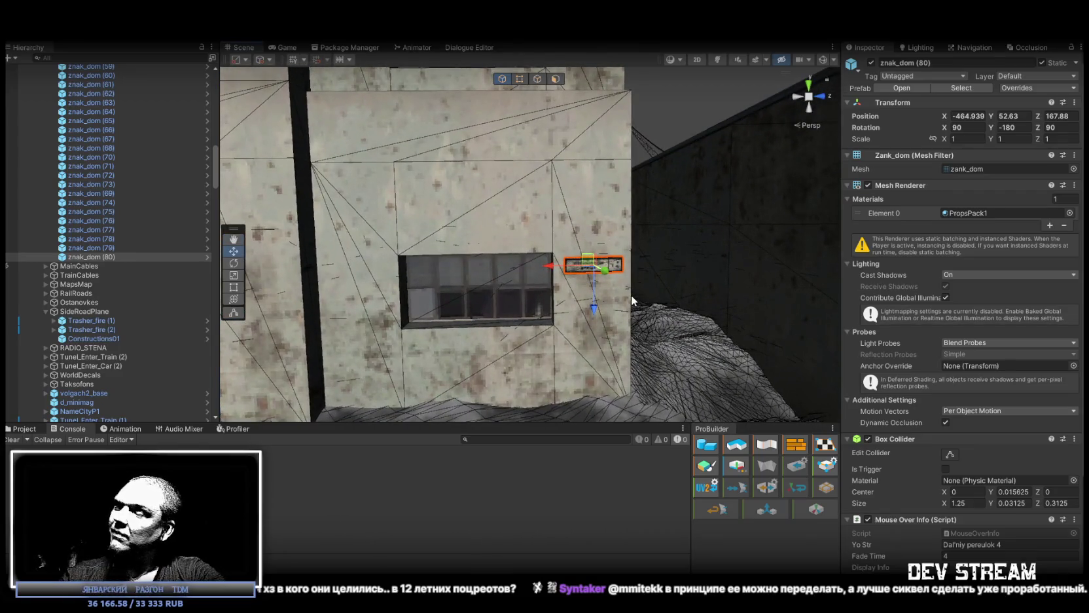
pyautogui.press('w')
pyautogui.moveTo(571, 274); pyautogui.dragTo(576, 266)
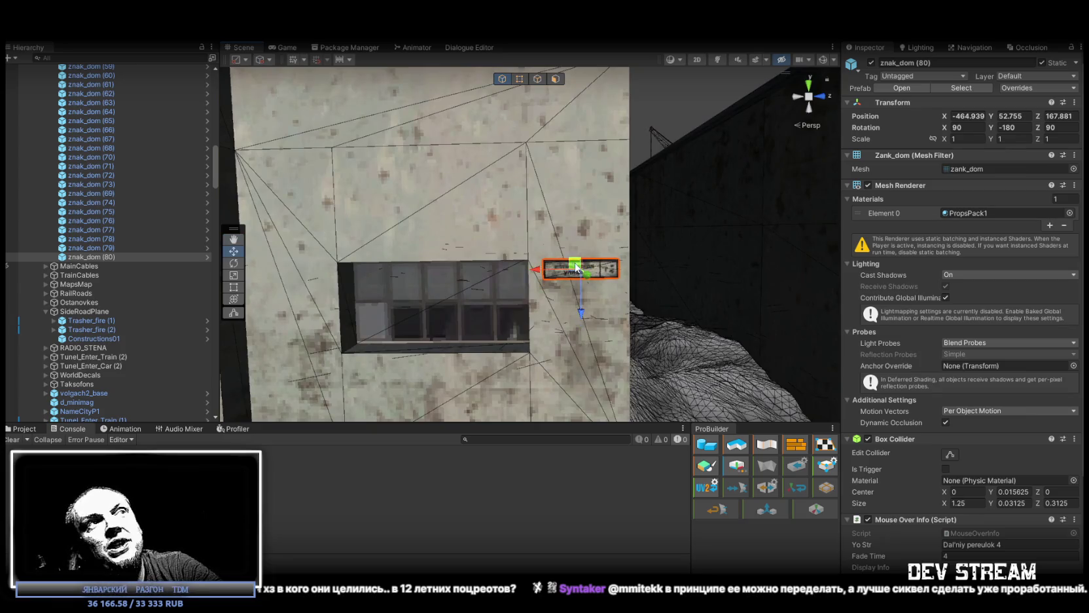
pyautogui.press('s')
pyautogui.press('s')
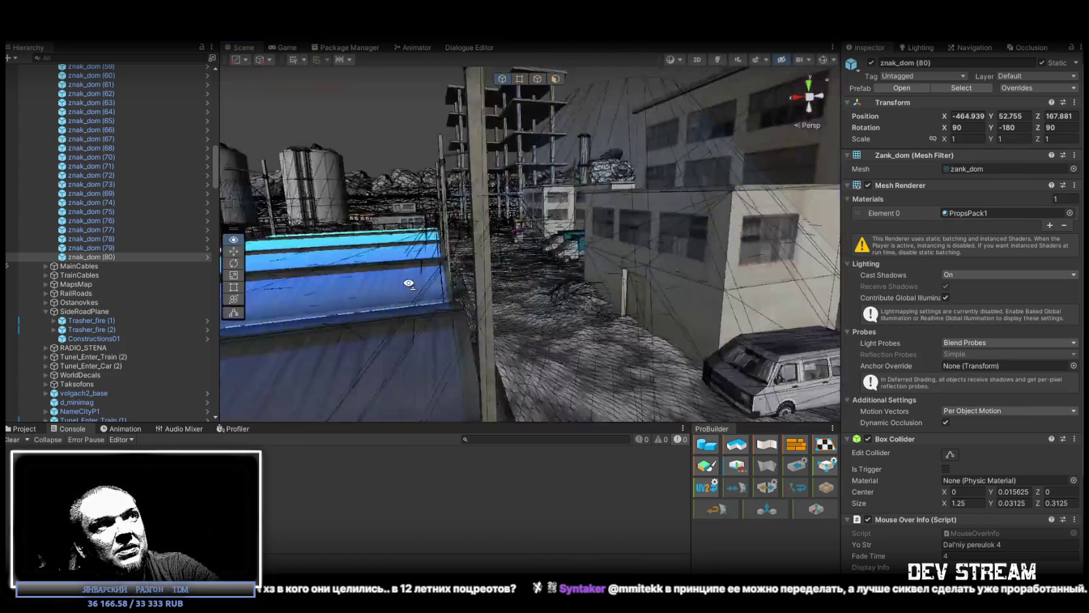
pyautogui.press('s')
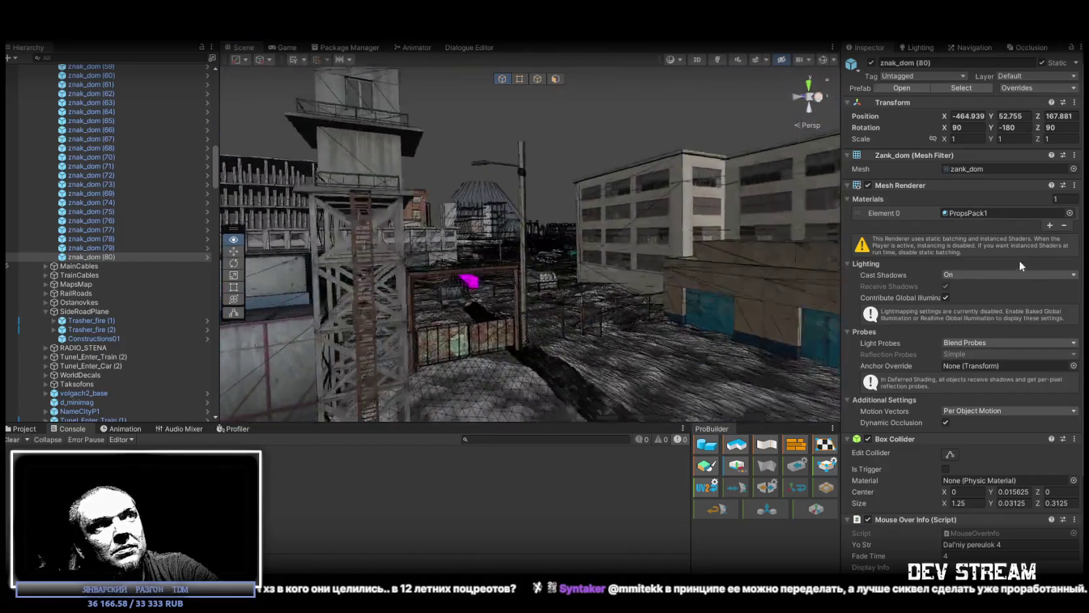
pyautogui.press('w')
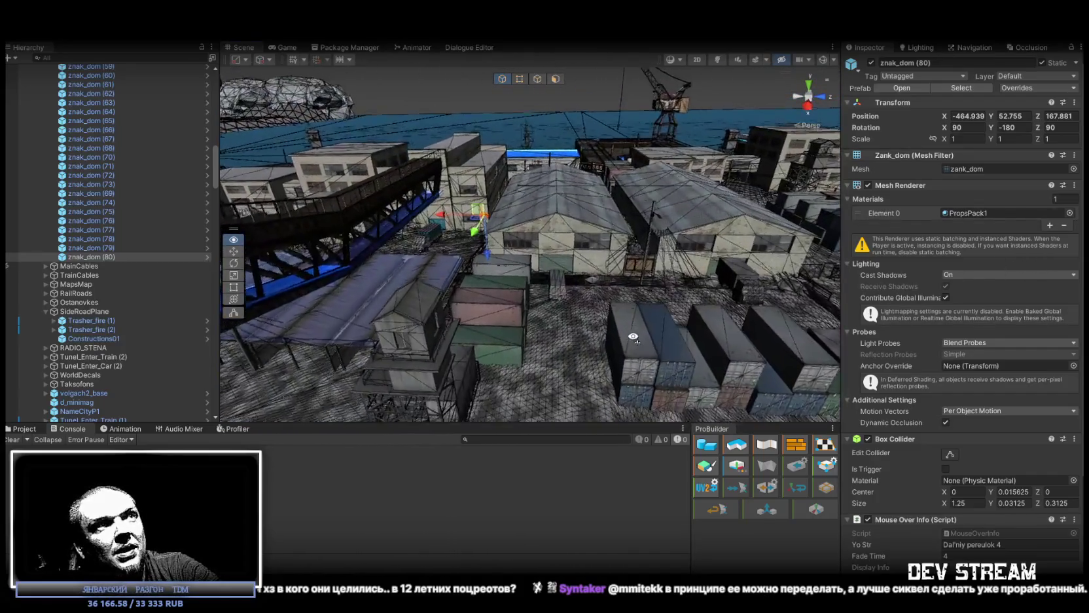
pyautogui.press('w')
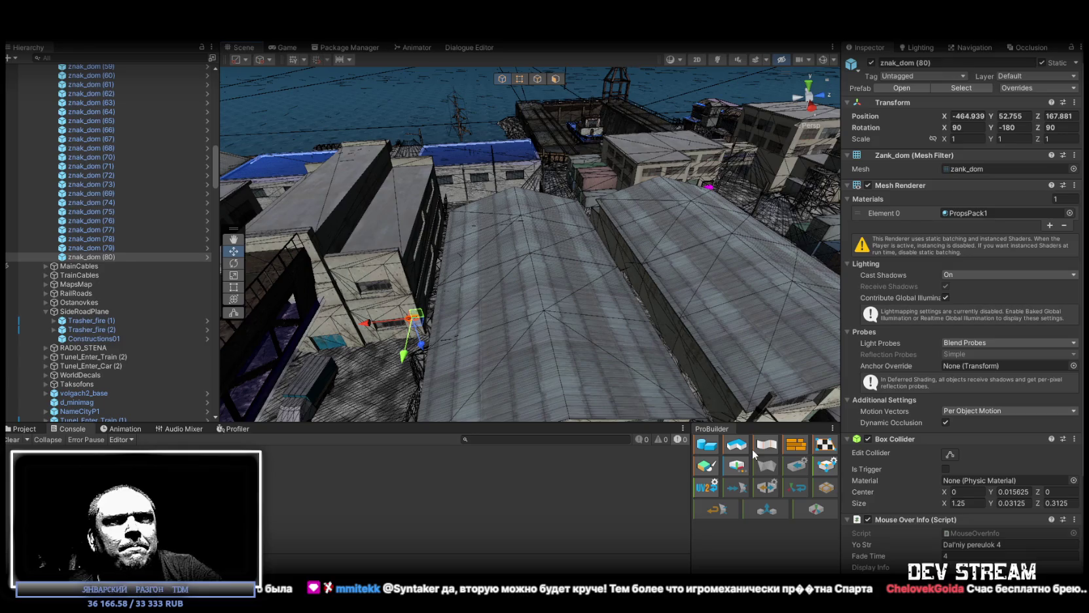
# - Select znak_dom (80) over the warehouses and duplicate it as znak_dom (81)
pyautogui.moveTo(582, 302); pyautogui.dragTo(599, 301)
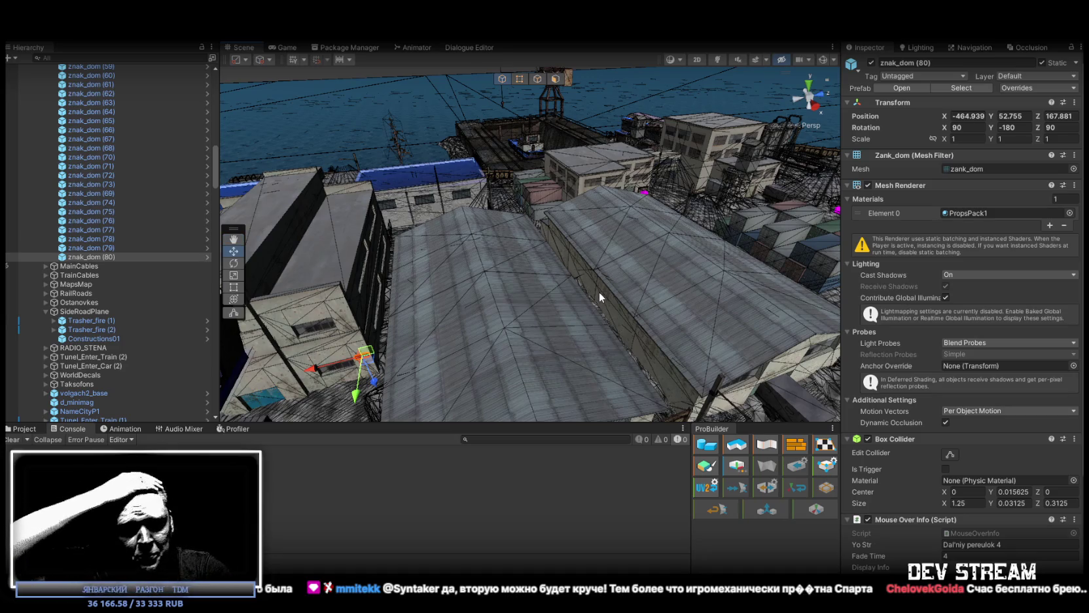
pyautogui.moveTo(599, 296)
pyautogui.mouseDown()
pyautogui.moveTo(620, 279)
pyautogui.moveTo(372, 236)
pyautogui.mouseUp()
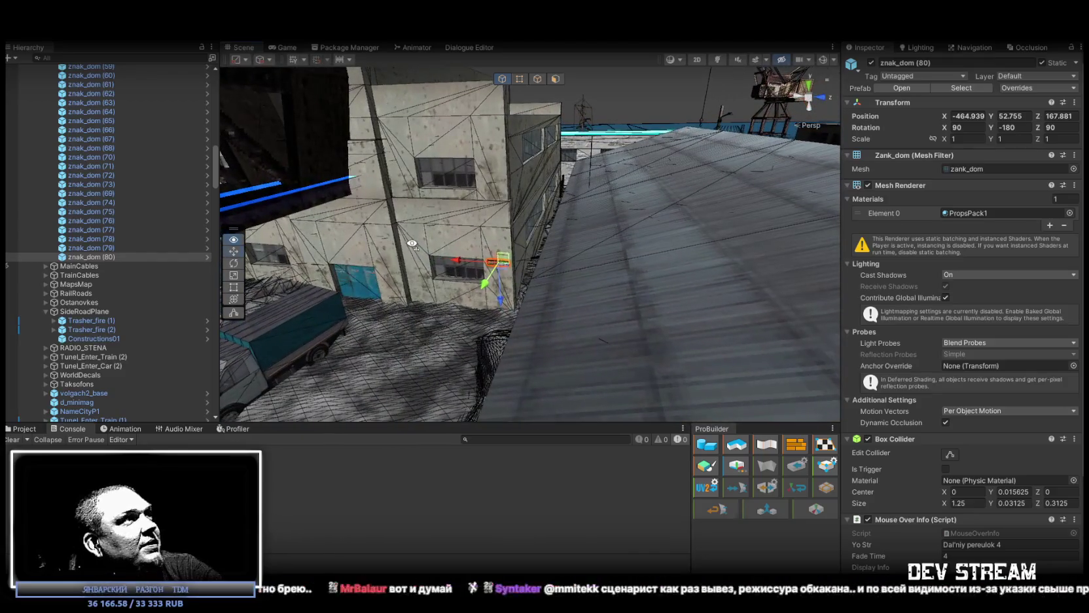
pyautogui.click(104, 264)
pyautogui.click(116, 257)
pyautogui.moveTo(419, 216)
pyautogui.mouseDown()
pyautogui.moveTo(434, 211)
pyautogui.moveTo(290, 263)
pyautogui.moveTo(334, 213)
pyautogui.mouseUp()
pyautogui.hotkey('ctrl', 'd')
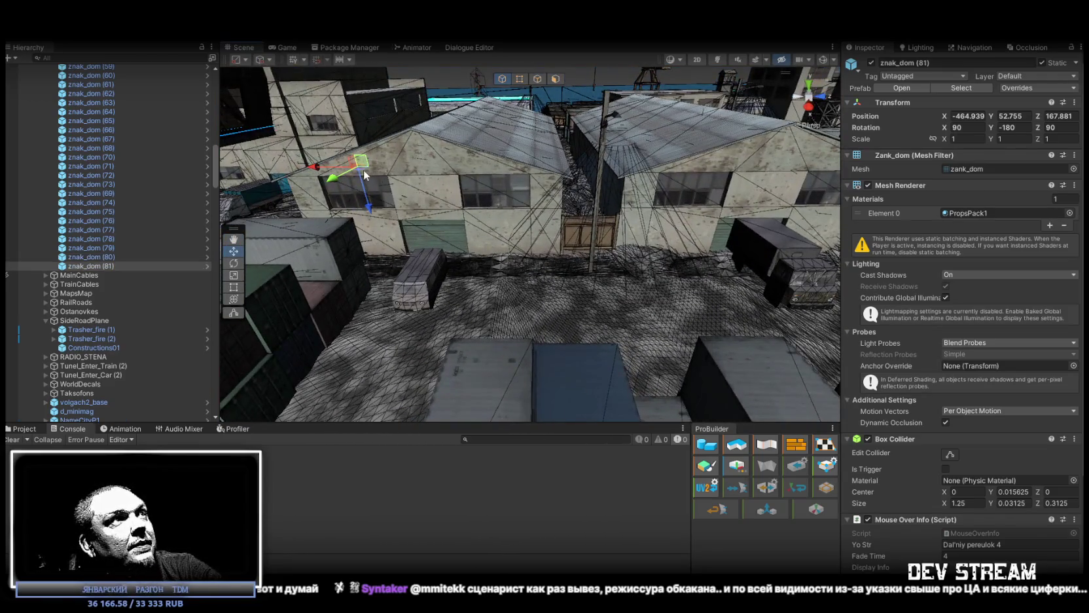
# - Place znak_dom (81) on the shed wall, then duplicate it and slide znak_dom (82) onto the next shed
pyautogui.moveTo(368, 180)
pyautogui.mouseDown()
pyautogui.moveTo(514, 241)
pyautogui.moveTo(551, 165)
pyautogui.moveTo(530, 233)
pyautogui.moveTo(538, 268)
pyautogui.moveTo(550, 242)
pyautogui.mouseUp()
pyautogui.moveTo(625, 232); pyautogui.dragTo(471, 241)
pyautogui.moveTo(481, 281)
pyautogui.mouseDown()
pyautogui.moveTo(459, 315)
pyautogui.moveTo(436, 118)
pyautogui.moveTo(402, 121)
pyautogui.moveTo(529, 175)
pyautogui.moveTo(501, 260)
pyautogui.mouseUp()
pyautogui.hotkey('ctrl', 'd')
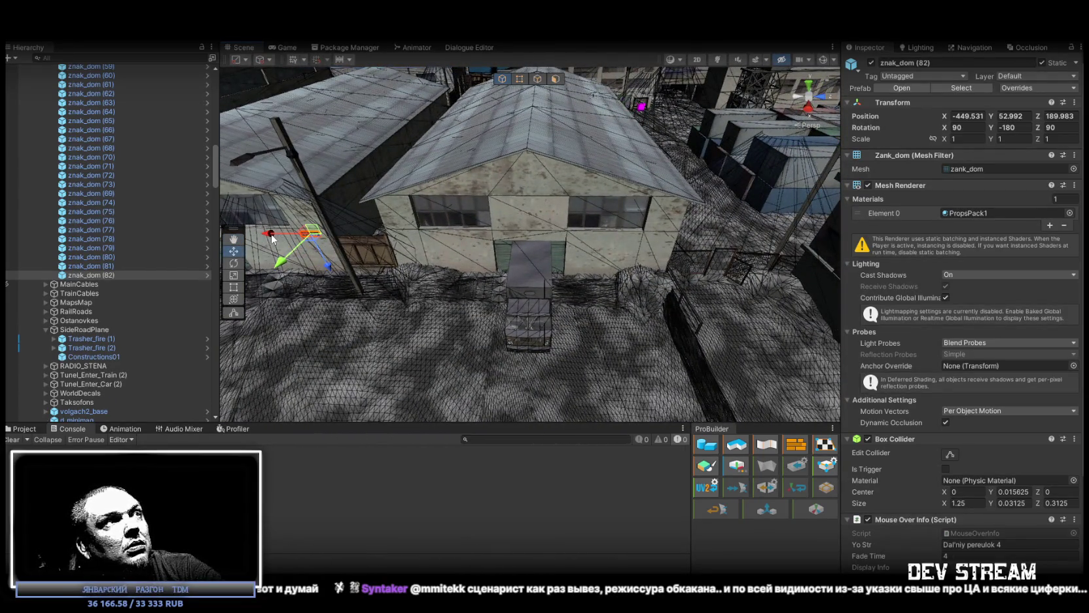
pyautogui.moveTo(315, 238)
pyautogui.mouseDown()
pyautogui.moveTo(662, 241)
pyautogui.moveTo(637, 250)
pyautogui.moveTo(628, 236)
pyautogui.moveTo(648, 306)
pyautogui.moveTo(617, 305)
pyautogui.mouseUp()
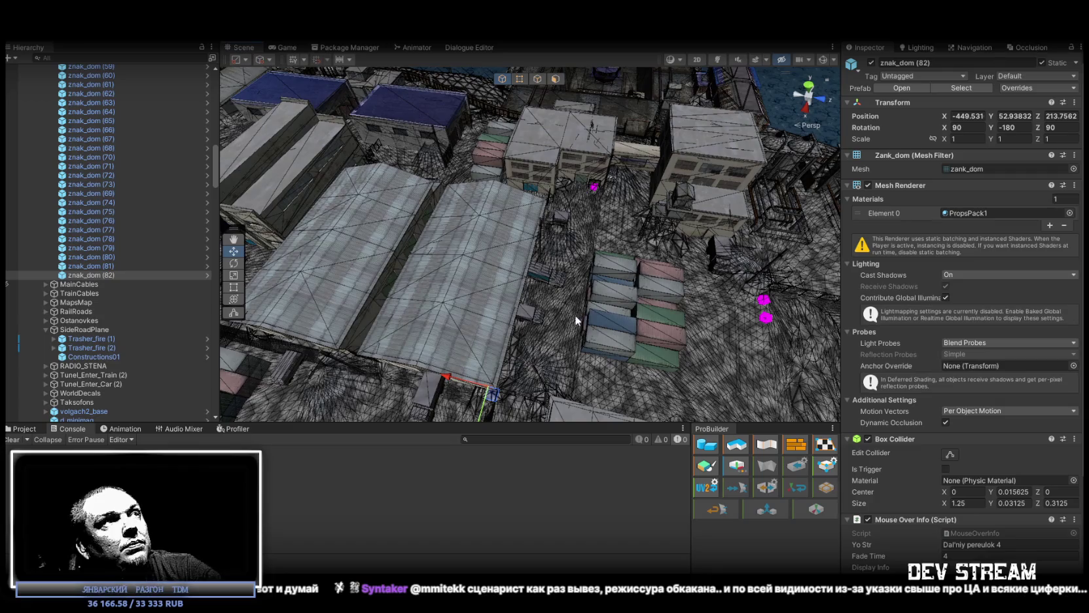
# - Duplicate into znak_dom (83) and move it by the garage to -498, 52.9, 225.3
pyautogui.hotkey('ctrl', 'd')
pyautogui.moveTo(499, 394)
pyautogui.mouseDown()
pyautogui.moveTo(651, 196)
pyautogui.moveTo(579, 170)
pyautogui.mouseUp()
pyautogui.press('f')
pyautogui.moveTo(669, 123)
pyautogui.mouseDown()
pyautogui.moveTo(589, 128)
pyautogui.moveTo(563, 157)
pyautogui.moveTo(506, 122)
pyautogui.moveTo(772, 164)
pyautogui.moveTo(618, 141)
pyautogui.mouseUp()
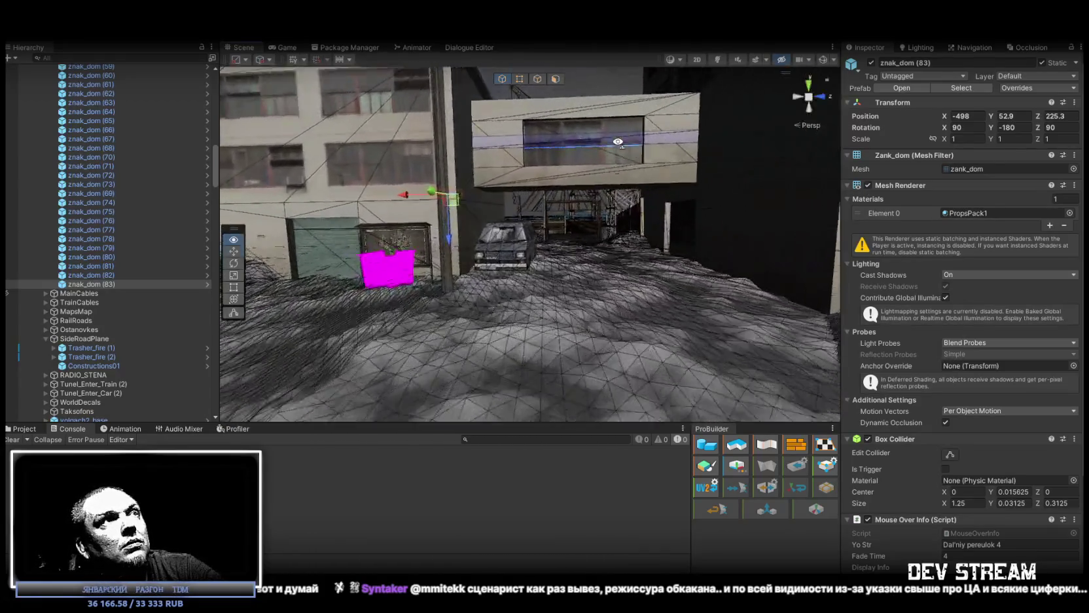
# - Set the current sign onto the building wall and lower it into position
pyautogui.press('f')
pyautogui.moveTo(553, 205)
pyautogui.mouseDown()
pyautogui.moveTo(551, 230)
pyautogui.moveTo(627, 250)
pyautogui.mouseUp()
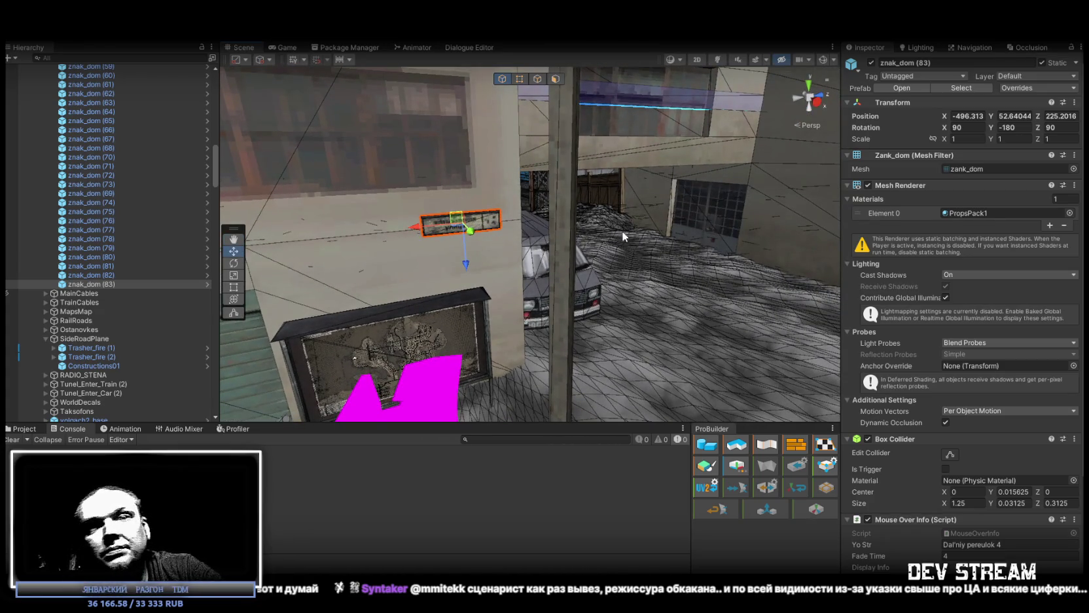
pyautogui.press('s')
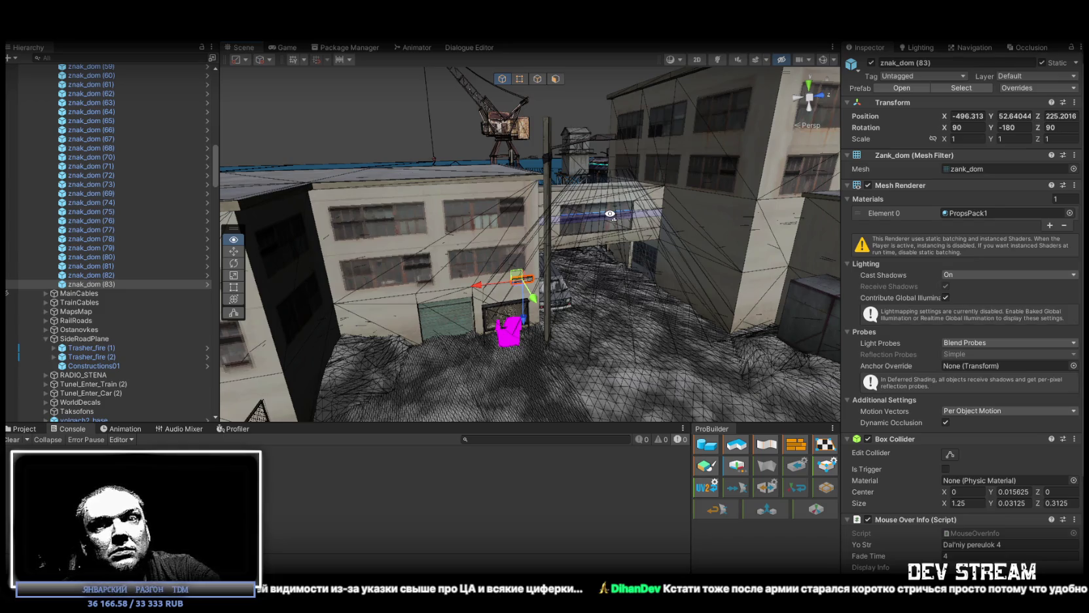
pyautogui.press('w')
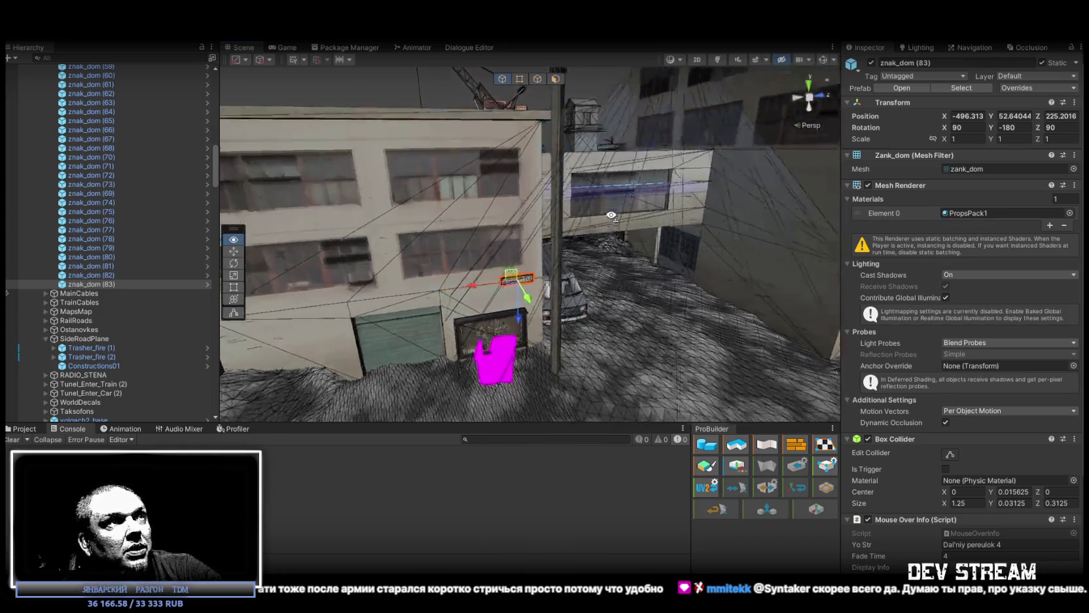
pyautogui.press('w')
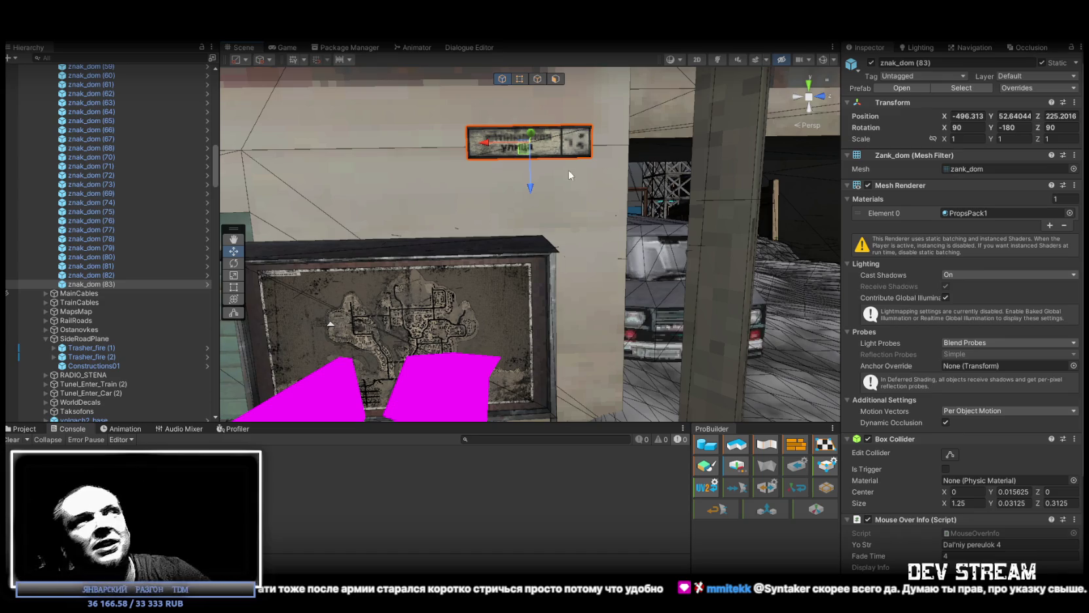
pyautogui.scroll(3, 568, 168)
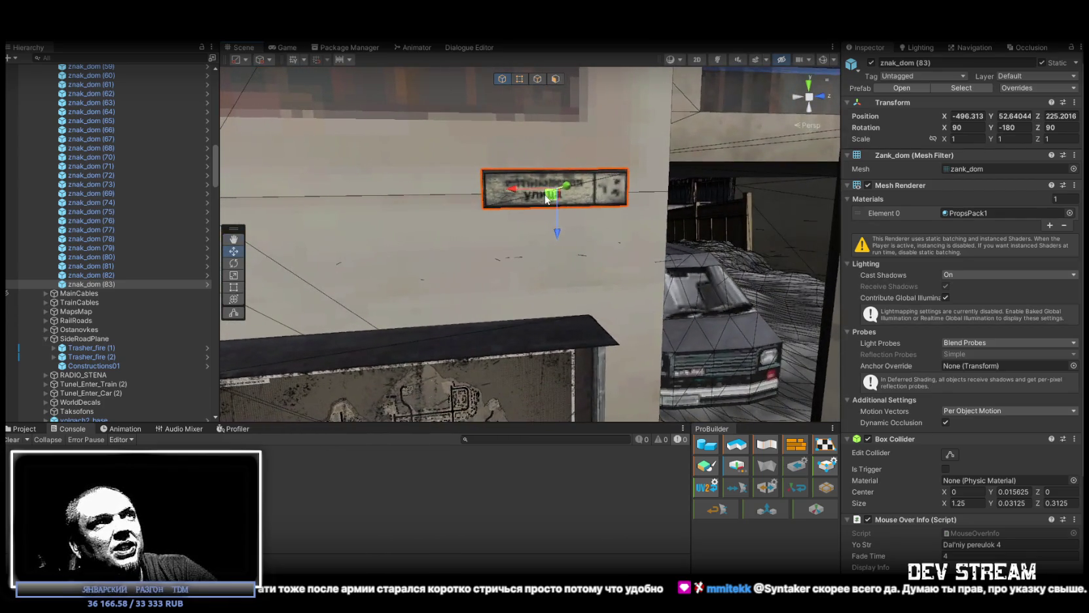
pyautogui.moveTo(555, 195)
pyautogui.mouseDown()
pyautogui.moveTo(552, 215)
pyautogui.moveTo(544, 199)
pyautogui.mouseUp()
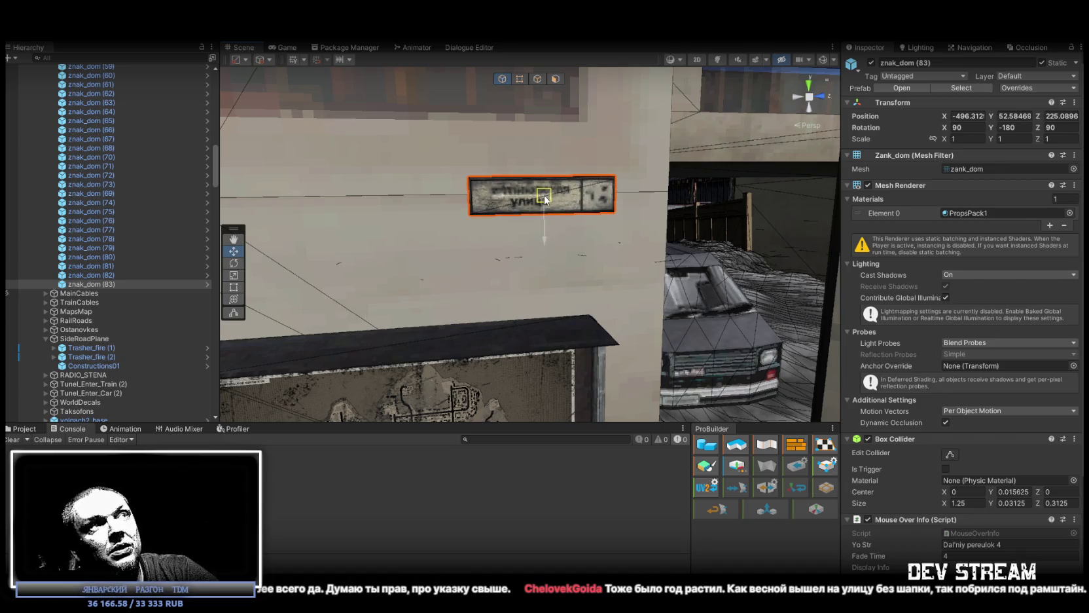
pyautogui.moveTo(441, 238)
pyautogui.mouseDown()
pyautogui.moveTo(429, 252)
pyautogui.moveTo(513, 316)
pyautogui.moveTo(771, 300)
pyautogui.moveTo(899, 264)
pyautogui.moveTo(939, 277)
pyautogui.moveTo(915, 255)
pyautogui.moveTo(843, 246)
pyautogui.moveTo(748, 253)
pyautogui.moveTo(413, 210)
pyautogui.mouseUp()
# - Duplicate znak_dom (83) as znak_dom (84) and carry it to another building across town
pyautogui.click(103, 285)
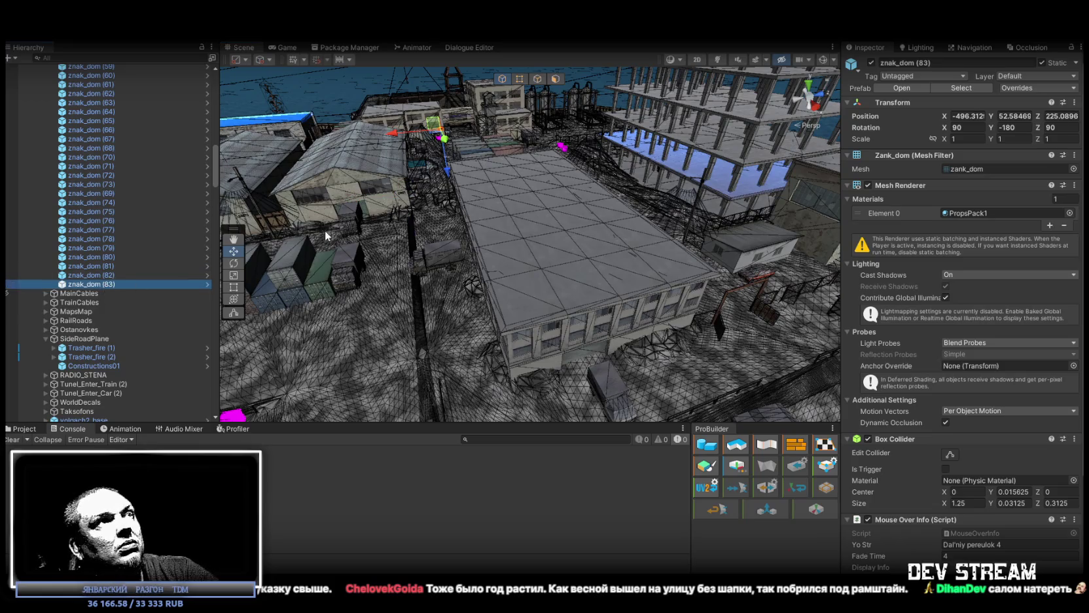
pyautogui.hotkey('ctrl', 'd')
pyautogui.moveTo(447, 146); pyautogui.dragTo(589, 380)
pyautogui.moveTo(589, 379)
pyautogui.mouseDown()
pyautogui.moveTo(571, 332)
pyautogui.moveTo(587, 268)
pyautogui.moveTo(510, 309)
pyautogui.moveTo(455, 302)
pyautogui.moveTo(506, 337)
pyautogui.moveTo(462, 339)
pyautogui.mouseUp()
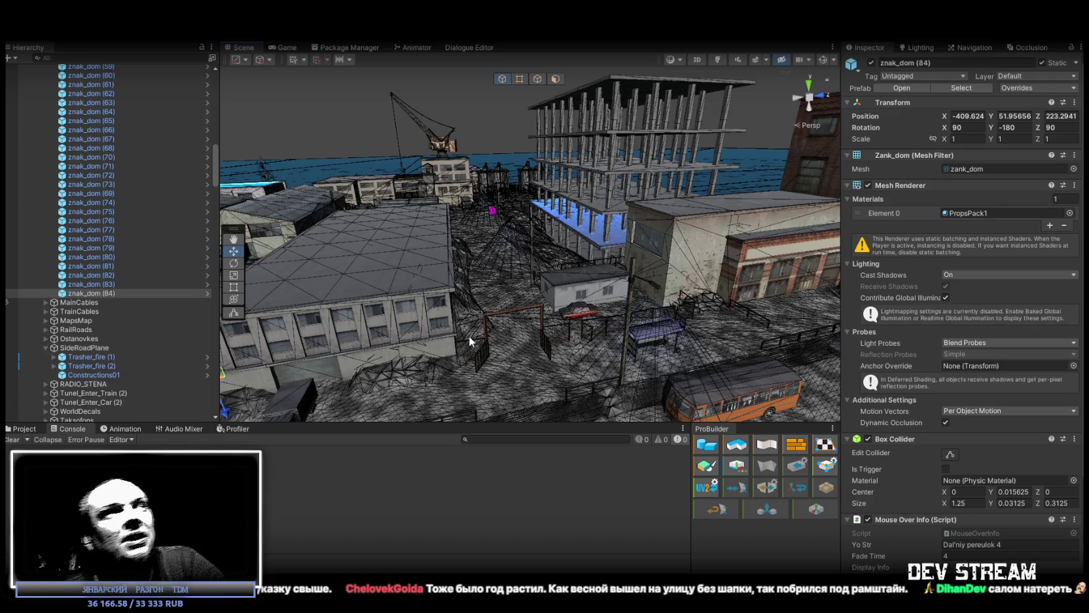
pyautogui.moveTo(571, 332); pyautogui.dragTo(524, 355)
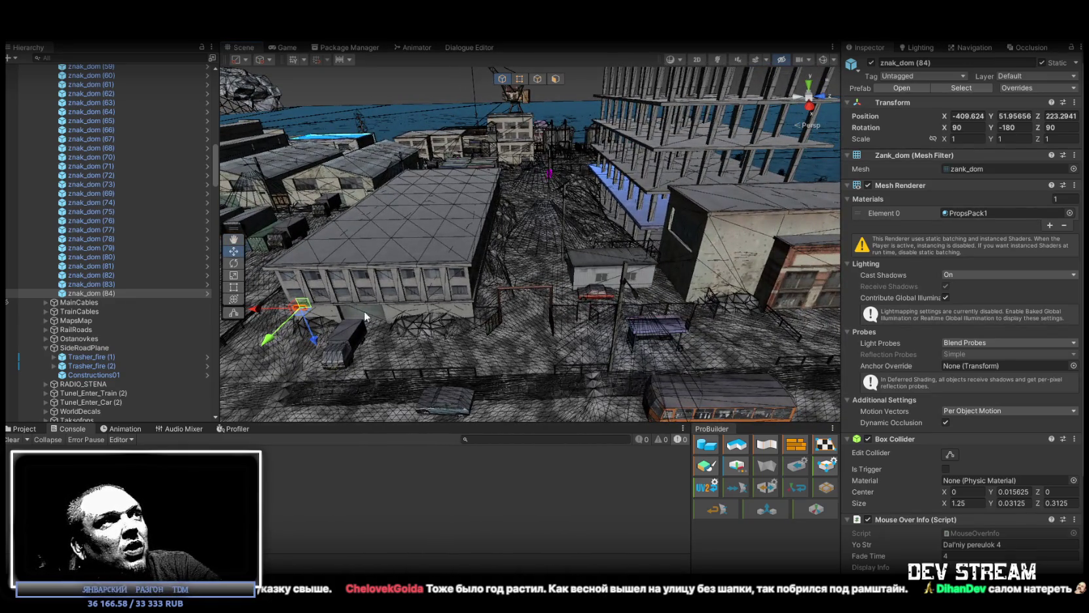
# - Duplicate the sign as znak_dom (85) and move it toward a new building
pyautogui.hotkey('ctrl', 'd')
pyautogui.moveTo(304, 312)
pyautogui.mouseDown()
pyautogui.moveTo(681, 308)
pyautogui.moveTo(714, 288)
pyautogui.mouseUp()
pyautogui.moveTo(715, 288)
pyautogui.mouseDown()
pyautogui.moveTo(853, 306)
pyautogui.moveTo(591, 304)
pyautogui.moveTo(847, 298)
pyautogui.moveTo(856, 321)
pyautogui.moveTo(843, 330)
pyautogui.moveTo(744, 308)
pyautogui.moveTo(366, 184)
pyautogui.moveTo(606, 291)
pyautogui.moveTo(629, 282)
pyautogui.moveTo(612, 272)
pyautogui.moveTo(621, 275)
pyautogui.mouseUp()
# - Add znak_dom (86) and slide it left along its building wall
pyautogui.hotkey('ctrl', 'd')
pyautogui.press('f')
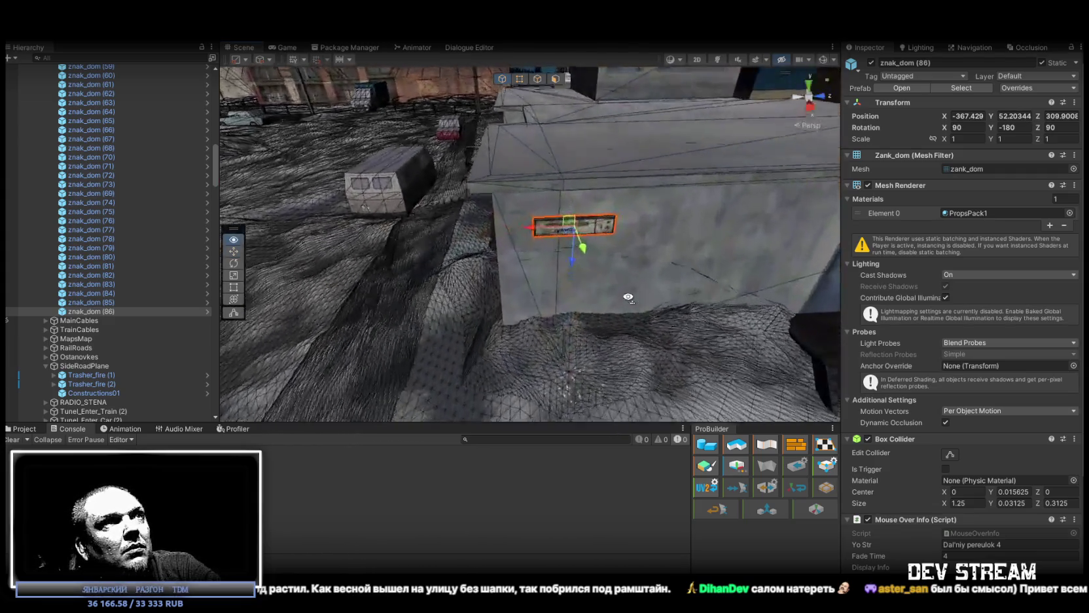
pyautogui.moveTo(587, 226); pyautogui.dragTo(565, 222)
pyautogui.moveTo(537, 269)
pyautogui.mouseDown()
pyautogui.moveTo(655, 306)
pyautogui.moveTo(619, 285)
pyautogui.mouseUp()
pyautogui.moveTo(230, 314)
pyautogui.mouseDown()
pyautogui.moveTo(20, 309)
pyautogui.moveTo(59, 320)
pyautogui.moveTo(697, 297)
pyautogui.moveTo(360, 314)
pyautogui.mouseUp()
# - Add znak_dom (87) and move it onto the small white house
pyautogui.hotkey('ctrl', 'd')
pyautogui.moveTo(461, 289)
pyautogui.mouseDown()
pyautogui.moveTo(221, 276)
pyautogui.moveTo(378, 255)
pyautogui.moveTo(343, 246)
pyautogui.moveTo(458, 255)
pyautogui.moveTo(800, 240)
pyautogui.moveTo(670, 218)
pyautogui.mouseUp()
pyautogui.press('e')
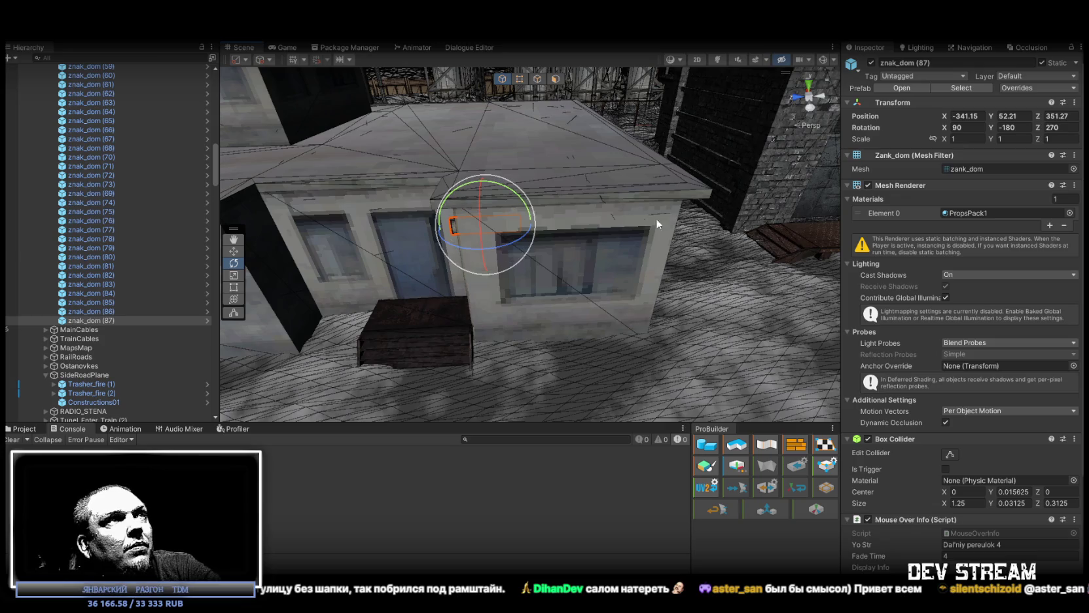
# - Face znak_dom (87) out from the small house wall at Rotation Z 270
pyautogui.moveTo(490, 214)
pyautogui.mouseDown()
pyautogui.moveTo(634, 201)
pyautogui.moveTo(555, 232)
pyautogui.moveTo(524, 223)
pyautogui.moveTo(547, 195)
pyautogui.moveTo(682, 282)
pyautogui.moveTo(648, 344)
pyautogui.mouseUp()
pyautogui.press('w')
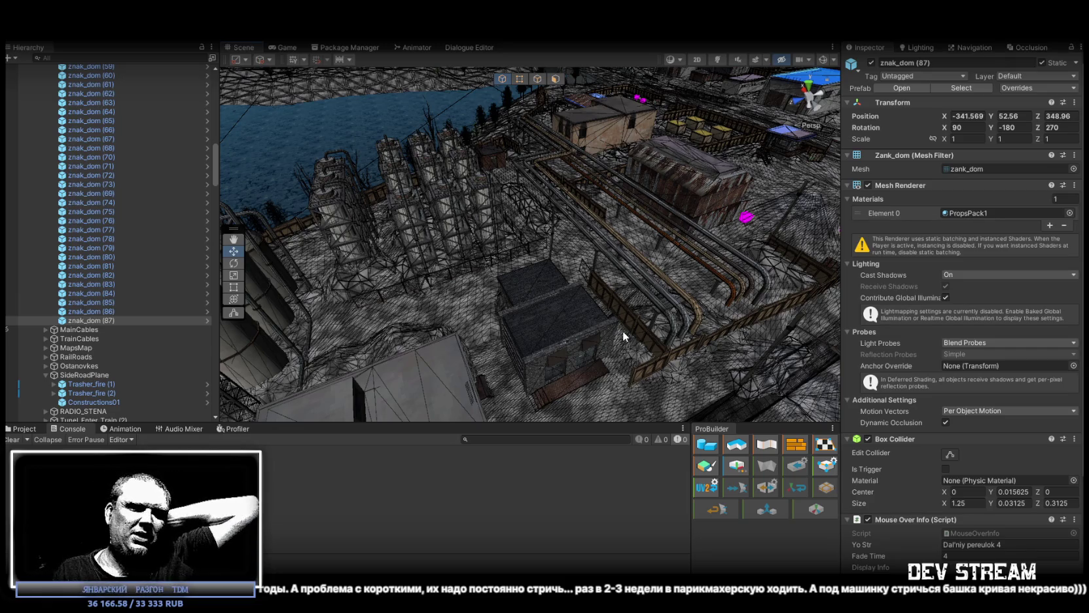
pyautogui.moveTo(623, 330)
pyautogui.mouseDown()
pyautogui.moveTo(670, 269)
pyautogui.moveTo(592, 342)
pyautogui.mouseUp()
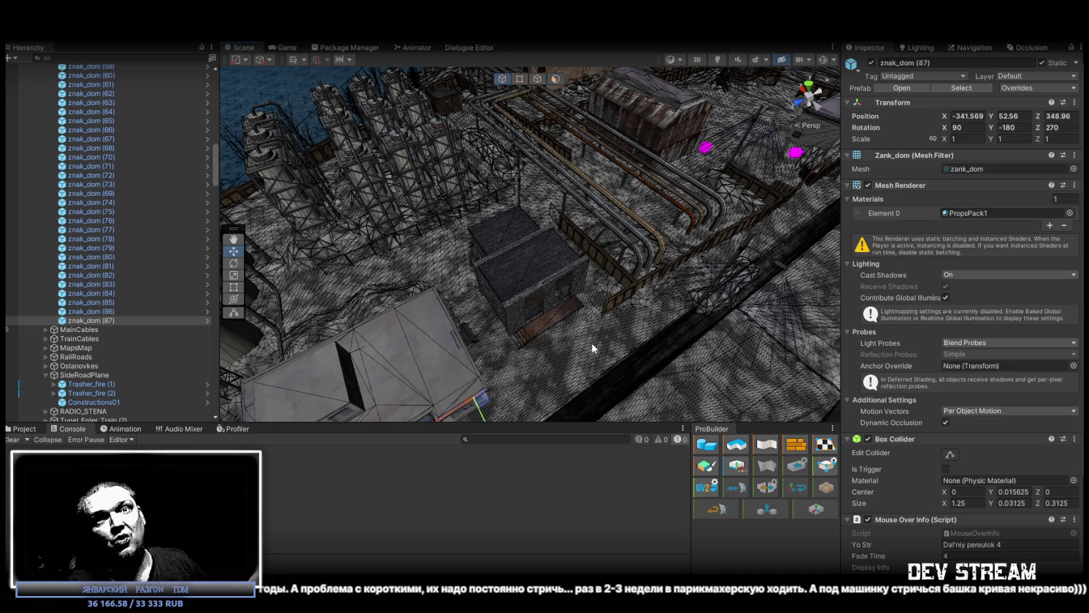
pyautogui.moveTo(549, 303)
pyautogui.mouseDown()
pyautogui.moveTo(586, 258)
pyautogui.moveTo(349, 232)
pyautogui.moveTo(363, 238)
pyautogui.mouseUp()
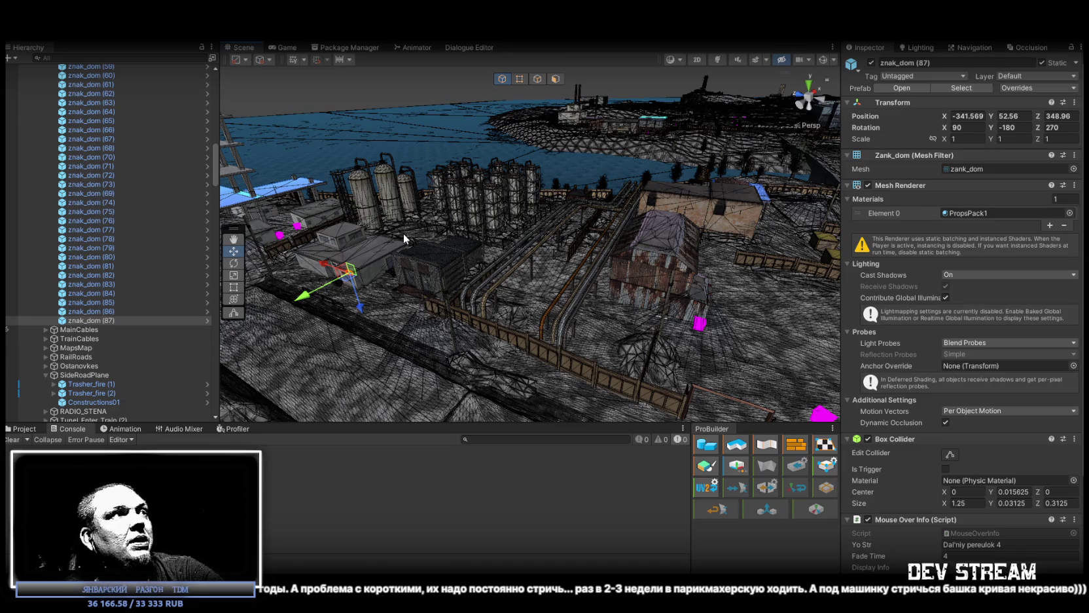
pyautogui.moveTo(405, 236)
pyautogui.mouseDown()
pyautogui.moveTo(387, 275)
pyautogui.moveTo(444, 310)
pyautogui.moveTo(412, 302)
pyautogui.mouseUp()
pyautogui.scroll(-5, 411, 301)
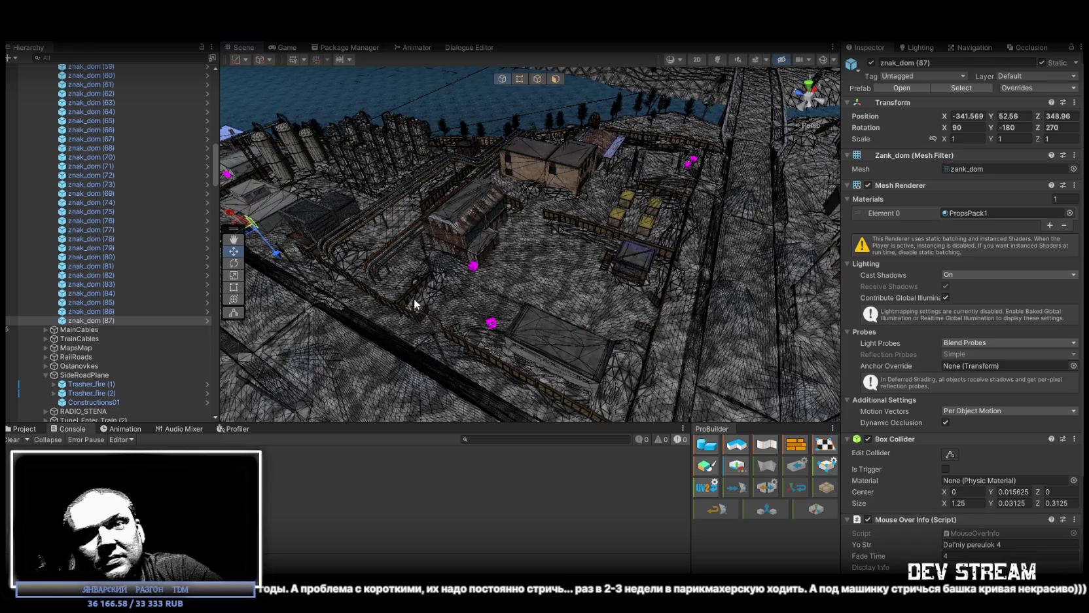
pyautogui.moveTo(298, 238); pyautogui.dragTo(419, 190)
pyautogui.click(104, 312)
pyautogui.click(105, 318)
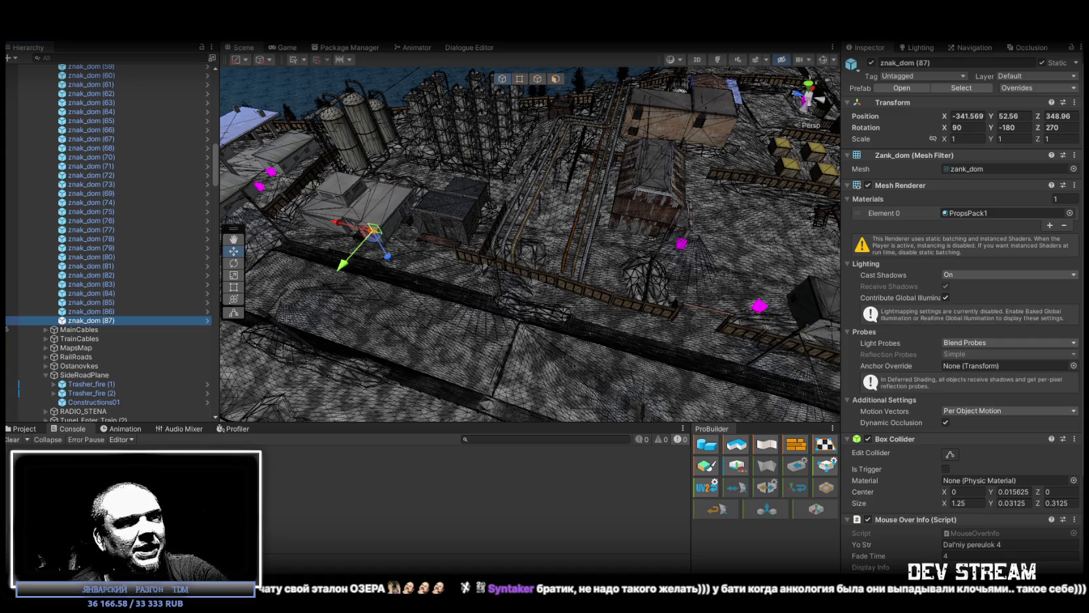
pyautogui.moveTo(527, 225); pyautogui.dragTo(456, 251)
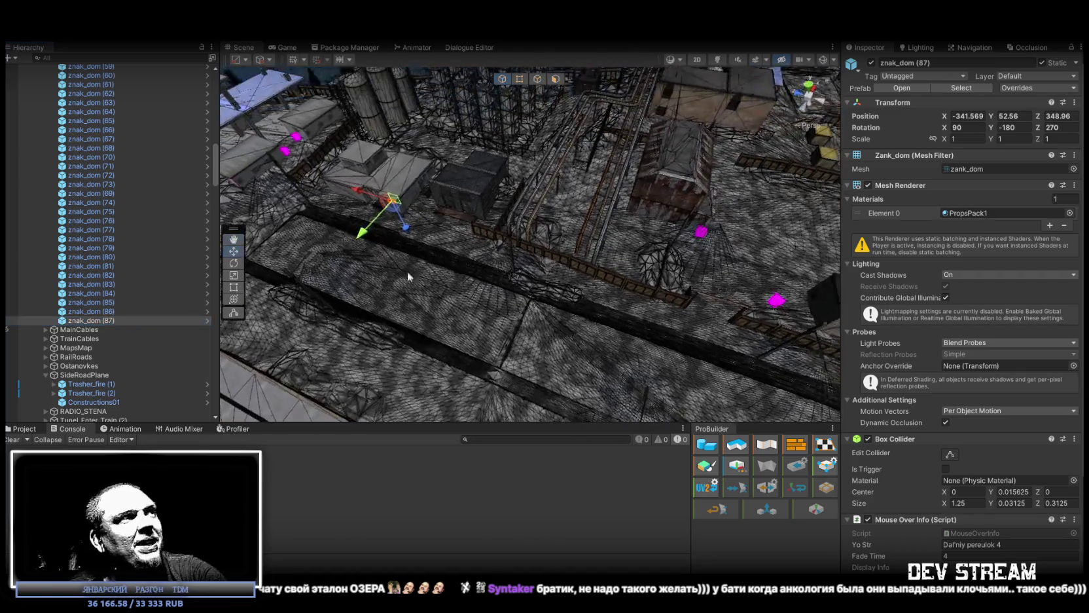
pyautogui.doubleClick(104, 319)
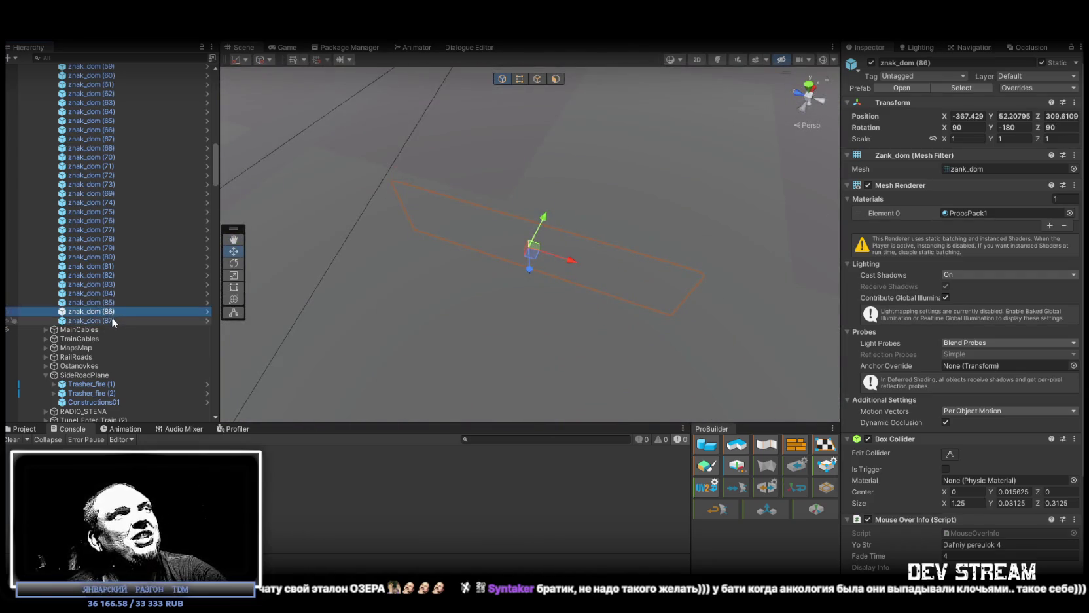
# - Duplicate a sign as znak_dom (88), turn it to Rotation Z 360, and slide it along the shed wall
pyautogui.moveTo(387, 232)
pyautogui.mouseDown()
pyautogui.moveTo(666, 93)
pyautogui.moveTo(563, 140)
pyautogui.moveTo(502, 135)
pyautogui.moveTo(462, 114)
pyautogui.moveTo(395, 135)
pyautogui.moveTo(246, 133)
pyautogui.moveTo(324, 107)
pyautogui.moveTo(297, 153)
pyautogui.moveTo(303, 168)
pyautogui.moveTo(595, 194)
pyautogui.moveTo(694, 178)
pyautogui.moveTo(513, 87)
pyautogui.moveTo(566, 338)
pyautogui.moveTo(702, 318)
pyautogui.moveTo(651, 316)
pyautogui.moveTo(661, 304)
pyautogui.moveTo(641, 250)
pyautogui.moveTo(655, 234)
pyautogui.moveTo(628, 190)
pyautogui.mouseUp()
pyautogui.press('w')
pyautogui.hotkey('ctrl', 'd')
pyautogui.press('e')
pyautogui.press('w')
pyautogui.moveTo(555, 110); pyautogui.dragTo(455, 117)
pyautogui.scroll(-5, 459, 117)
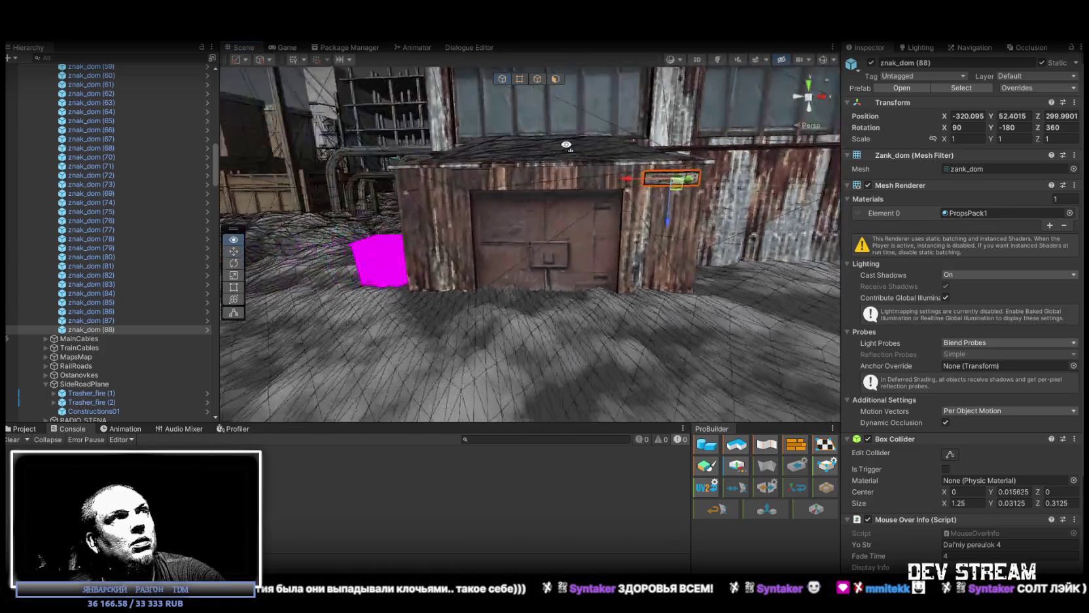
pyautogui.moveTo(736, 174)
pyautogui.mouseDown()
pyautogui.moveTo(433, 196)
pyautogui.moveTo(456, 280)
pyautogui.moveTo(481, 295)
pyautogui.moveTo(469, 302)
pyautogui.moveTo(651, 273)
pyautogui.moveTo(851, 349)
pyautogui.moveTo(776, 354)
pyautogui.moveTo(795, 285)
pyautogui.moveTo(780, 264)
pyautogui.moveTo(707, 320)
pyautogui.mouseUp()
# - Add znak_dom (89) beside a brick-wall window and raise it higher on the wall
pyautogui.hotkey('ctrl', 'd')
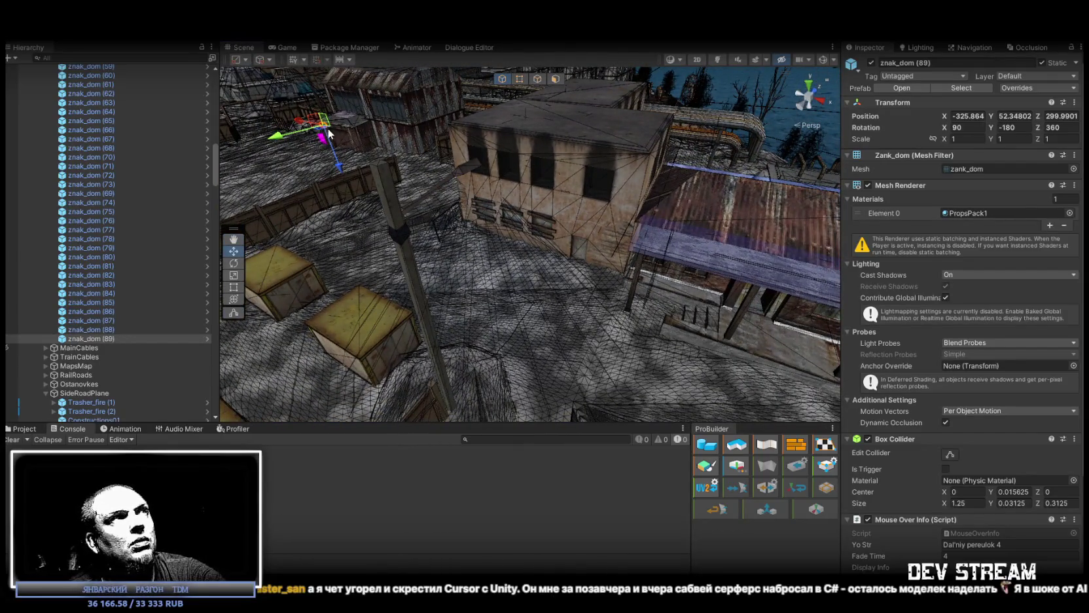
pyautogui.moveTo(340, 145); pyautogui.dragTo(644, 258)
pyautogui.press('f')
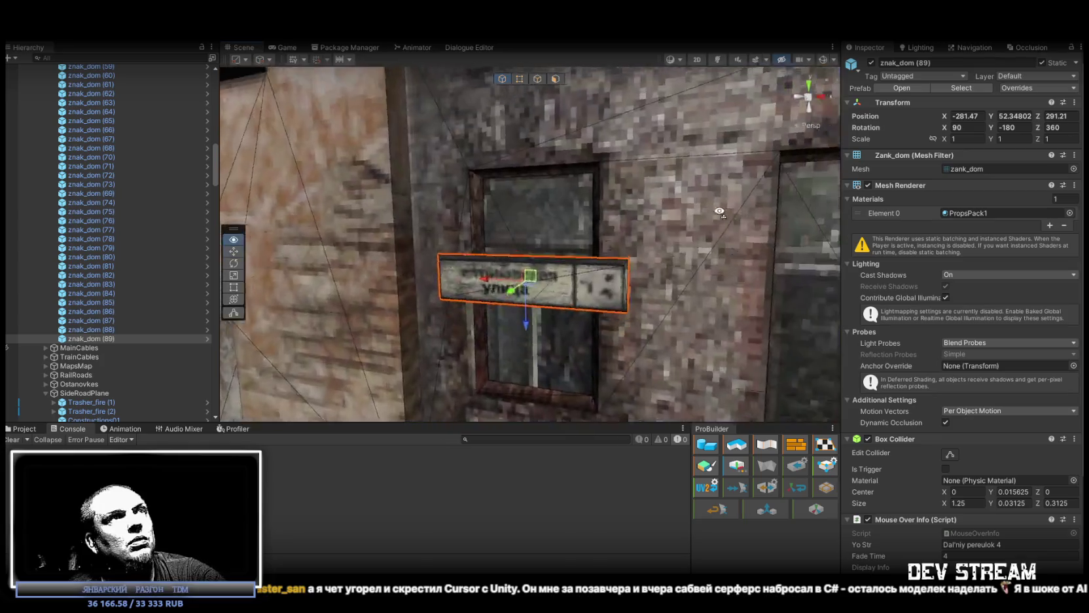
pyautogui.scroll(-3, 536, 215)
pyautogui.moveTo(504, 283)
pyautogui.mouseDown()
pyautogui.moveTo(504, 202)
pyautogui.moveTo(485, 193)
pyautogui.moveTo(628, 327)
pyautogui.moveTo(337, 406)
pyautogui.moveTo(478, 293)
pyautogui.moveTo(547, 278)
pyautogui.moveTo(481, 300)
pyautogui.moveTo(391, 287)
pyautogui.moveTo(697, 222)
pyautogui.moveTo(811, 170)
pyautogui.moveTo(812, 196)
pyautogui.mouseUp()
pyautogui.scroll(-5, 485, 195)
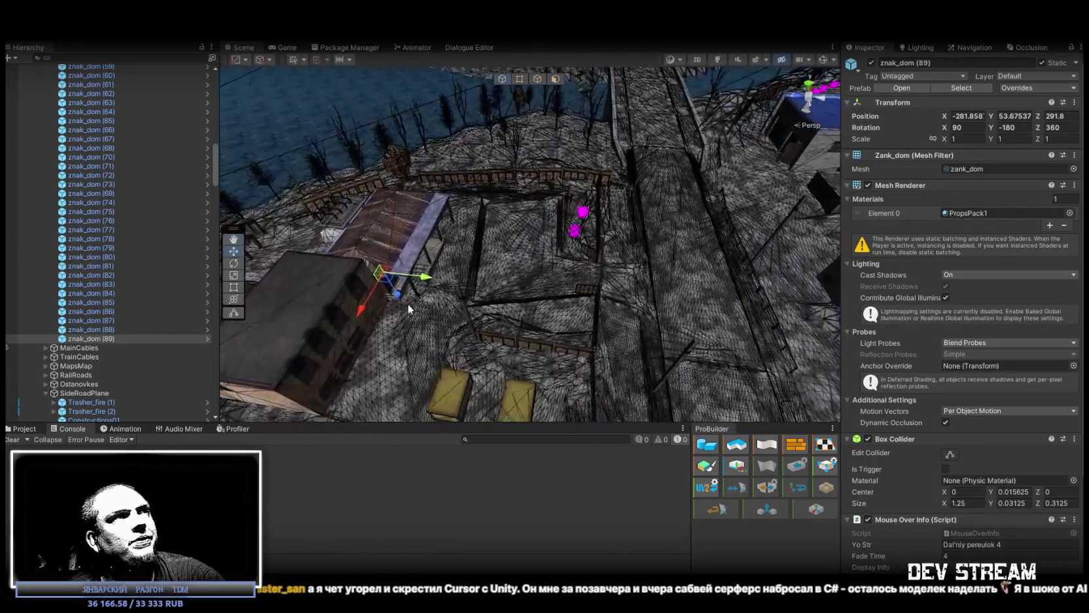
# - Duplicate the sign as znak_dom (90) and turn it to Rotation Z 180
pyautogui.hotkey('ctrl', 'd')
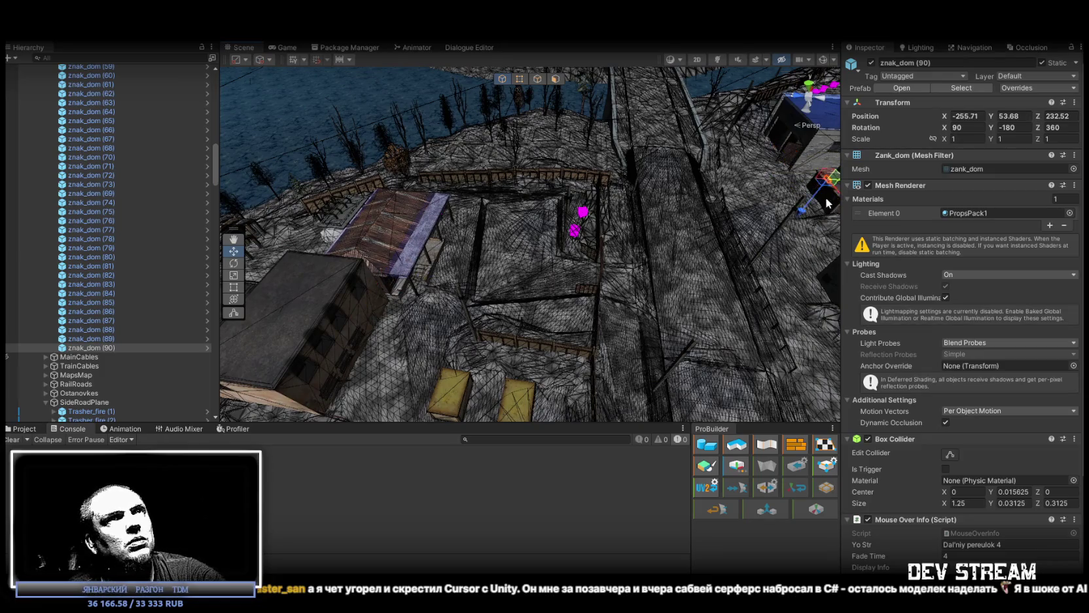
pyautogui.press('f')
pyautogui.moveTo(809, 242)
pyautogui.mouseDown()
pyautogui.moveTo(639, 256)
pyautogui.moveTo(324, 249)
pyautogui.mouseUp()
pyautogui.press('e')
pyautogui.moveTo(524, 254)
pyautogui.mouseDown()
pyautogui.moveTo(588, 115)
pyautogui.moveTo(609, 164)
pyautogui.moveTo(488, 265)
pyautogui.moveTo(519, 236)
pyautogui.mouseUp()
pyautogui.press('w')
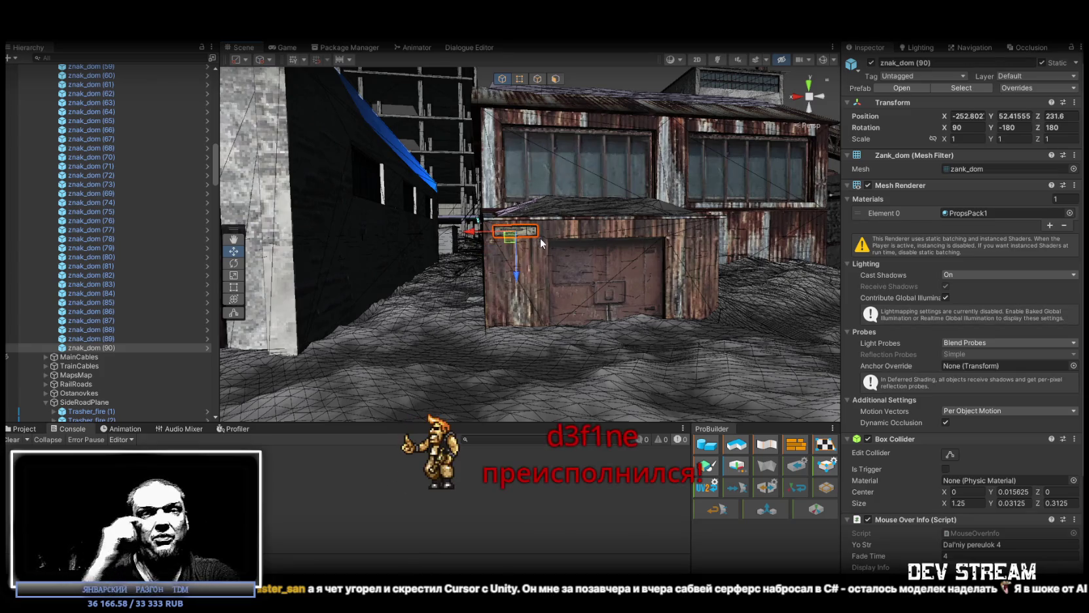
# - Position znak_dom (90) above the rusty garage door, undoing one stray nudge
pyautogui.scroll(5, 597, 252)
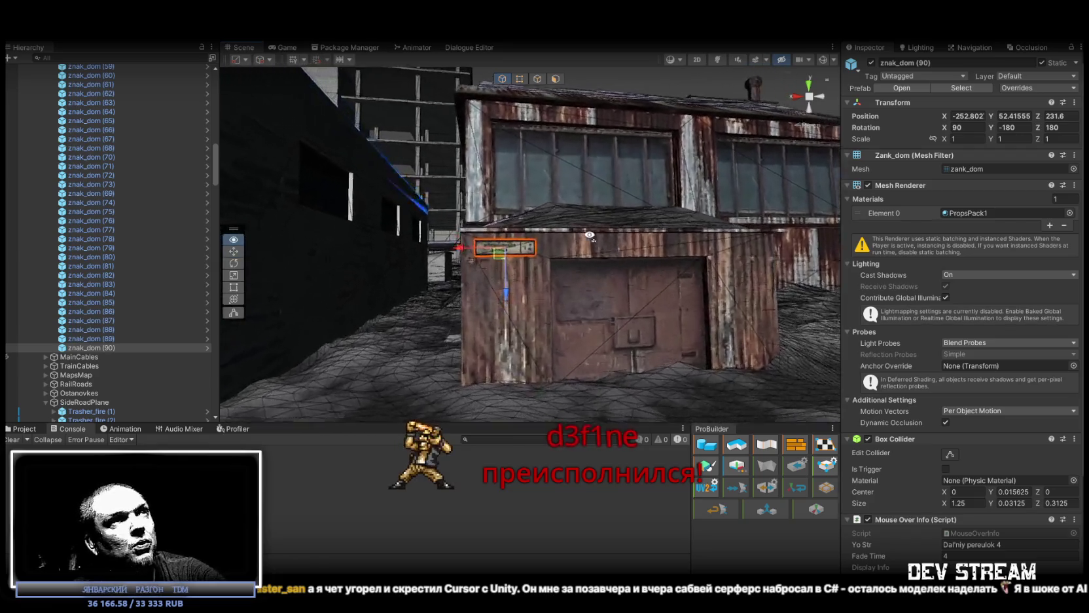
pyautogui.moveTo(573, 242)
pyautogui.mouseDown()
pyautogui.moveTo(504, 263)
pyautogui.moveTo(513, 252)
pyautogui.mouseUp()
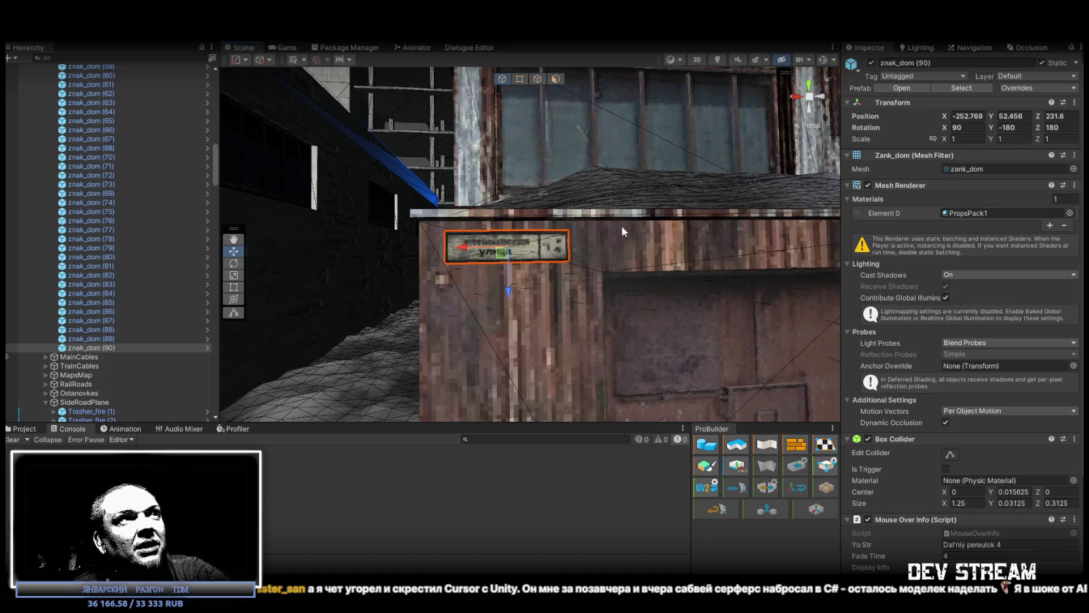
pyautogui.scroll(8, 623, 225)
pyautogui.moveTo(575, 212); pyautogui.dragTo(567, 187)
pyautogui.moveTo(532, 155); pyautogui.dragTo(530, 155)
pyautogui.hotkey('ctrl', 'z')
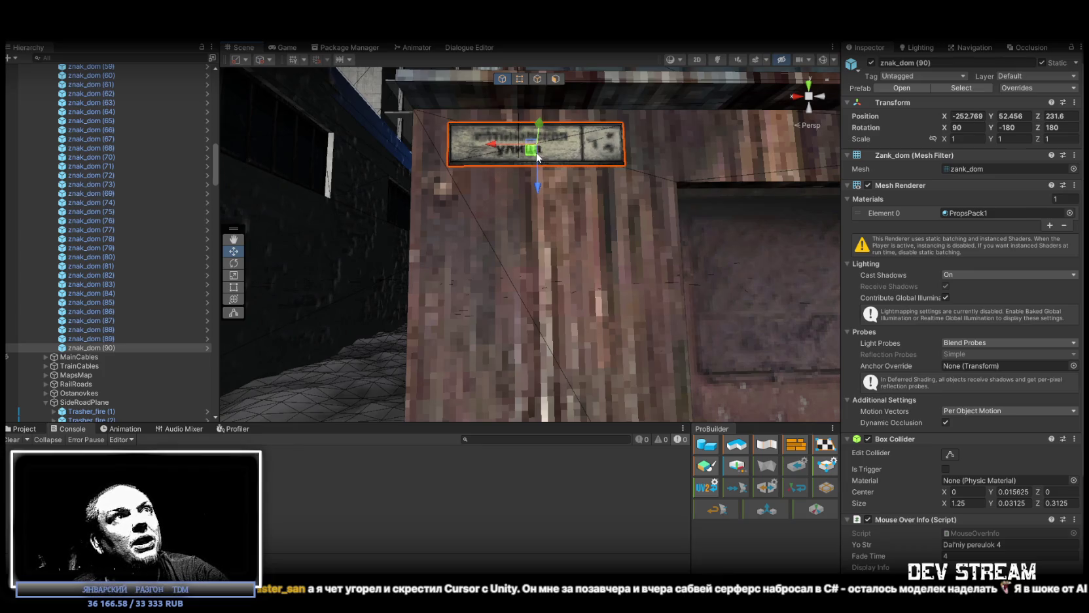
pyautogui.scroll(-5, 537, 156)
pyautogui.moveTo(537, 157); pyautogui.dragTo(568, 231)
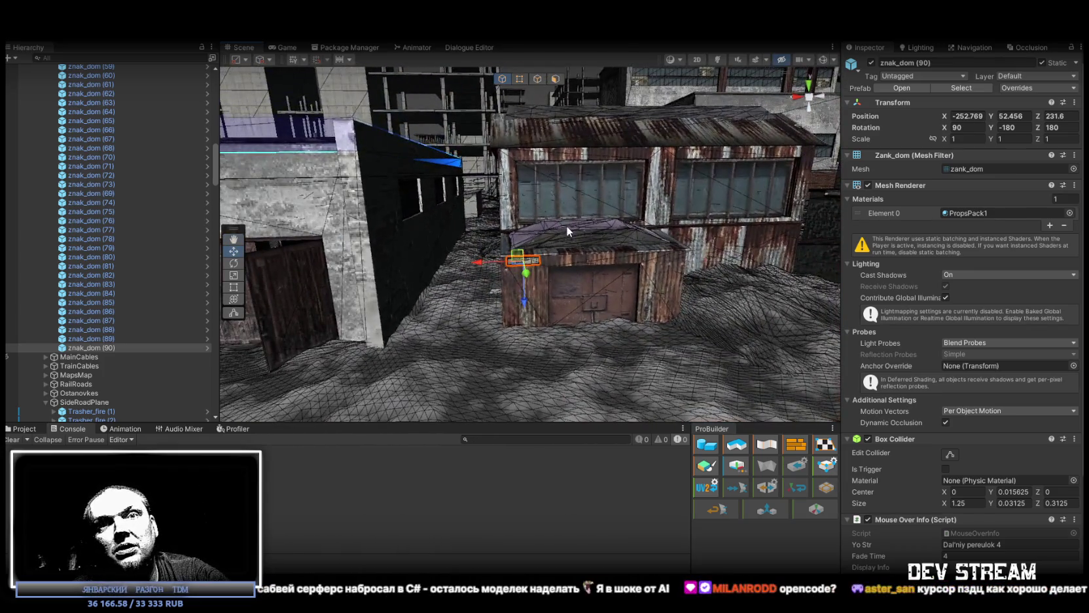
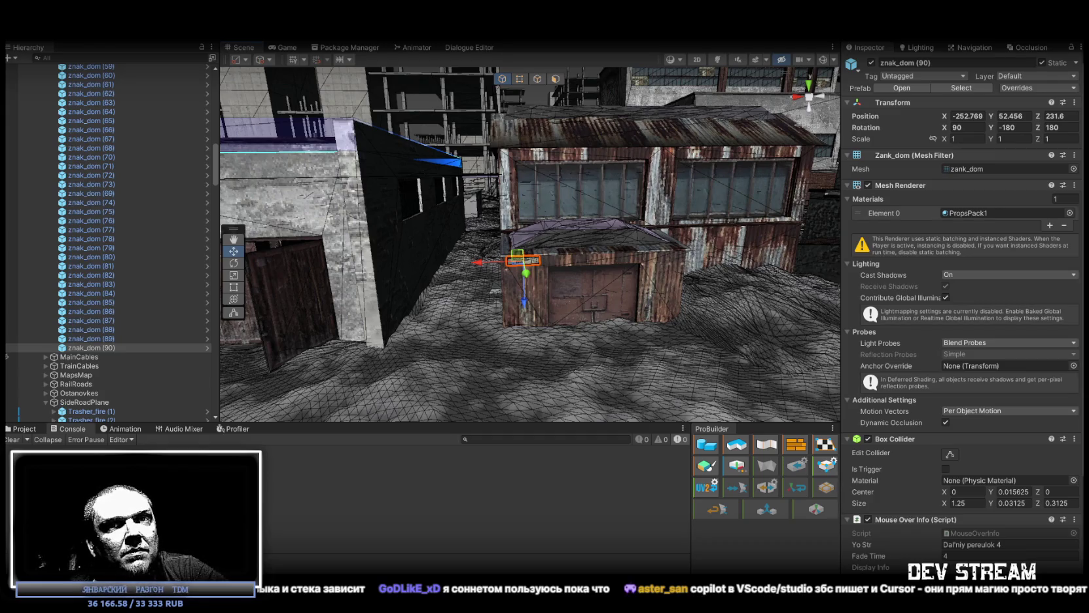
# - Orbit around the rusty garage to inspect znak_dom (90) after lowering it to Y 52.442
pyautogui.moveTo(515, 292)
pyautogui.mouseDown()
pyautogui.moveTo(640, 264)
pyautogui.moveTo(660, 247)
pyautogui.moveTo(538, 306)
pyautogui.moveTo(488, 298)
pyautogui.moveTo(555, 285)
pyautogui.moveTo(566, 294)
pyautogui.mouseUp()
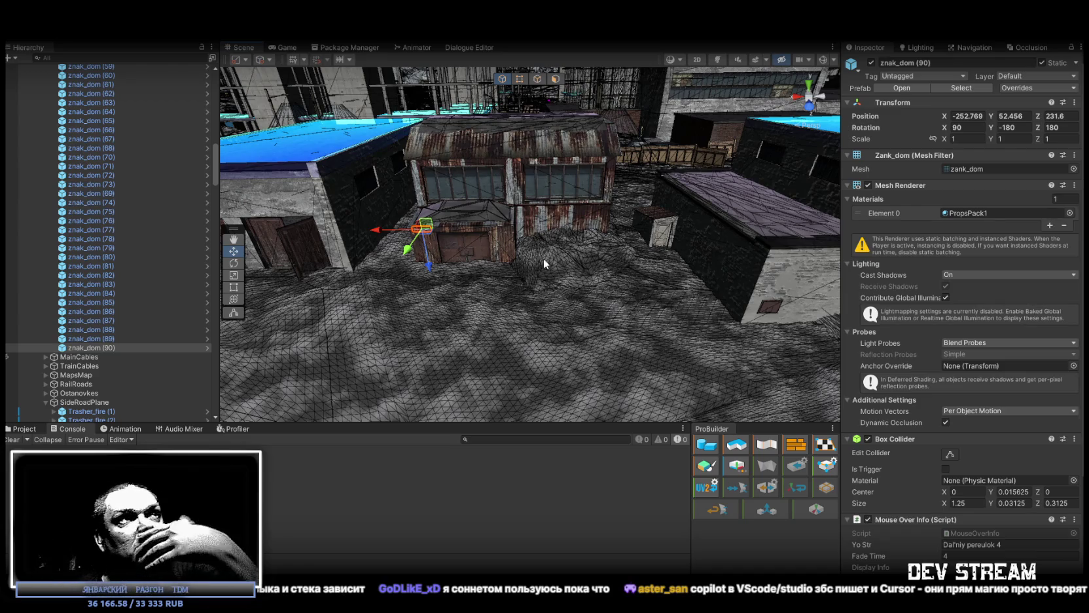
pyautogui.moveTo(543, 258)
pyautogui.mouseDown()
pyautogui.moveTo(495, 223)
pyautogui.moveTo(517, 203)
pyautogui.moveTo(504, 229)
pyautogui.moveTo(591, 305)
pyautogui.moveTo(604, 303)
pyautogui.mouseUp()
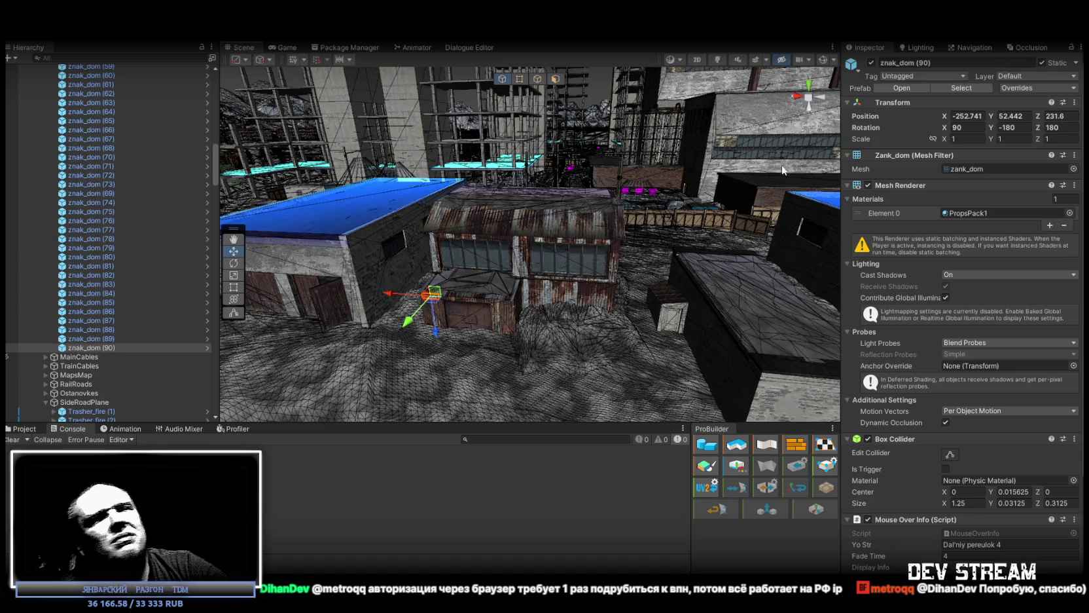
pyautogui.moveTo(475, 127); pyautogui.dragTo(501, 196)
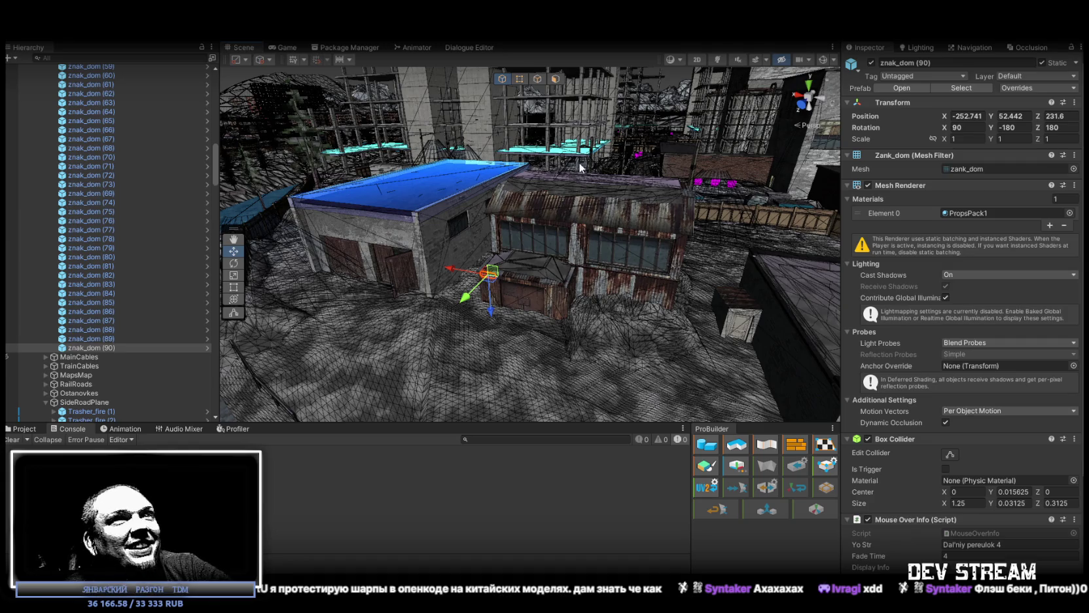
pyautogui.moveTo(578, 164)
pyautogui.mouseDown()
pyautogui.moveTo(590, 187)
pyautogui.moveTo(606, 172)
pyautogui.moveTo(540, 208)
pyautogui.moveTo(424, 166)
pyautogui.moveTo(538, 204)
pyautogui.moveTo(550, 190)
pyautogui.moveTo(516, 192)
pyautogui.moveTo(535, 215)
pyautogui.moveTo(651, 259)
pyautogui.moveTo(761, 182)
pyautogui.mouseUp()
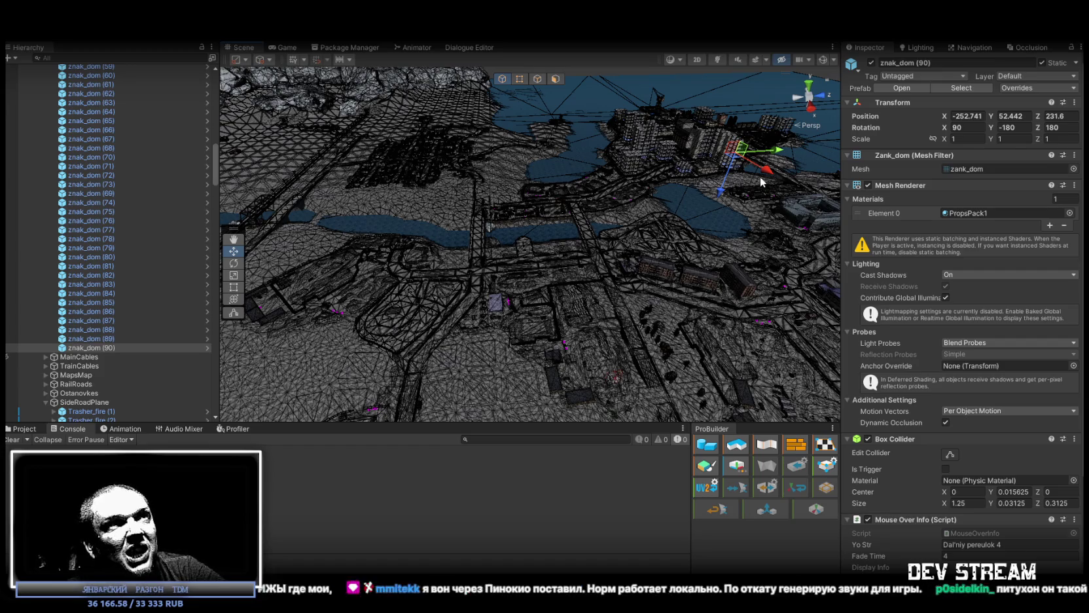
pyautogui.moveTo(658, 177)
pyautogui.mouseDown()
pyautogui.moveTo(595, 214)
pyautogui.moveTo(637, 197)
pyautogui.mouseUp()
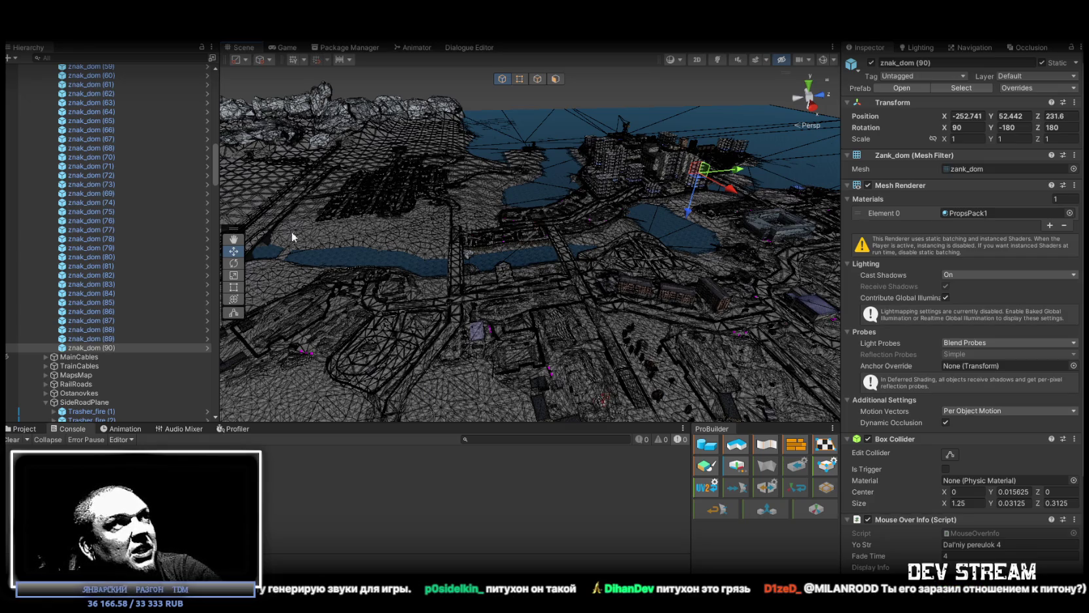
pyautogui.click(110, 338)
# - Frame znak_dom (89) near the garage rooftop, then frame znak_dom (90) on its wall
pyautogui.doubleClick(109, 337)
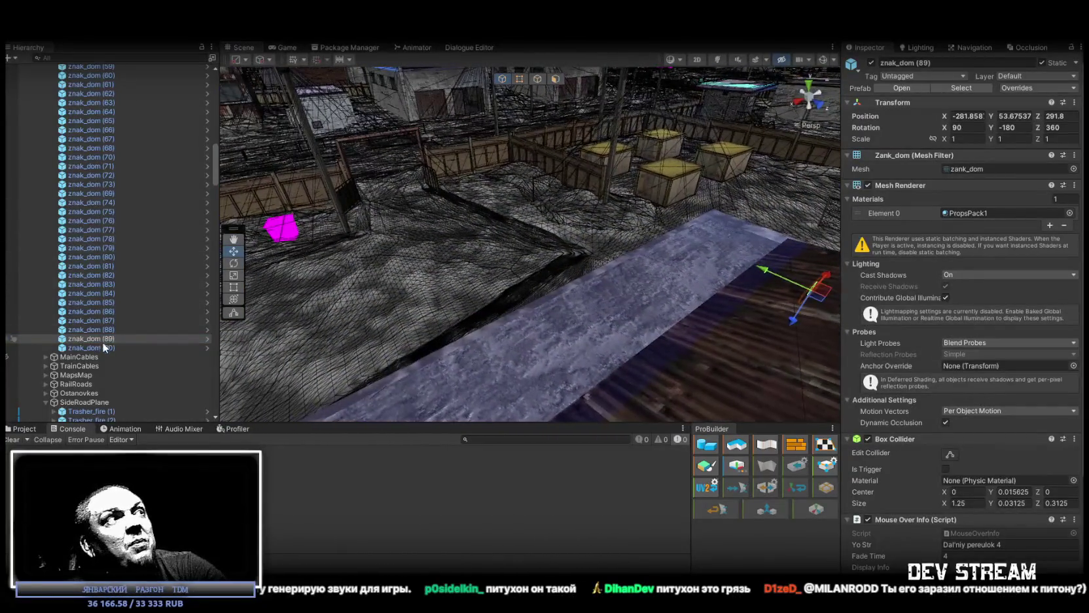
pyautogui.doubleClick(102, 347)
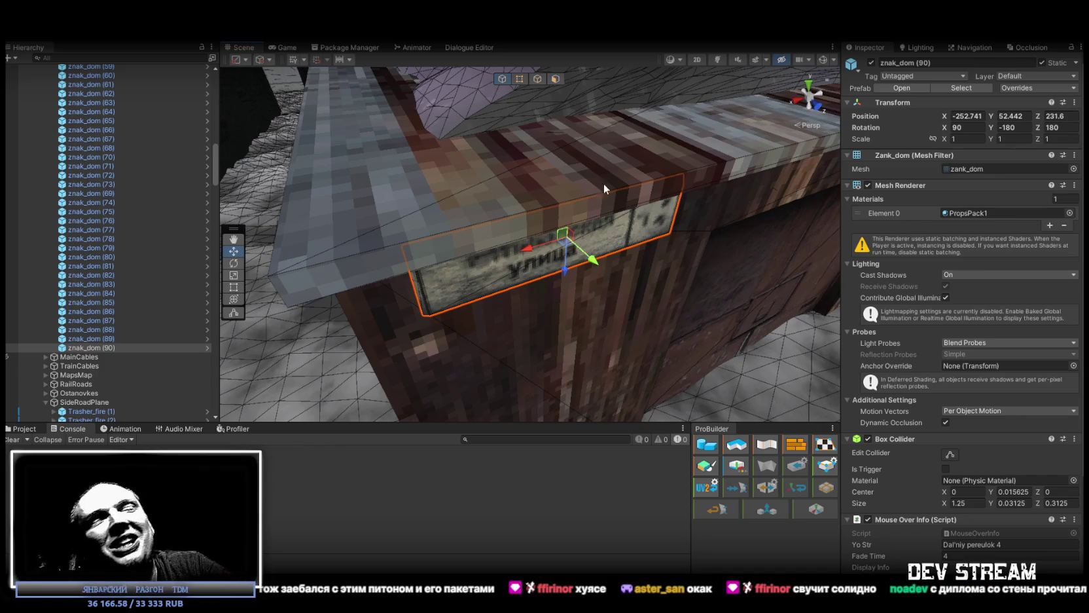
# - Nudge znak_dom (90) flush against the wooden wall at X -252.7788, Y 52.37164, Z 231.6
pyautogui.moveTo(657, 153)
pyautogui.mouseDown()
pyautogui.moveTo(555, 68)
pyautogui.moveTo(558, 195)
pyautogui.mouseUp()
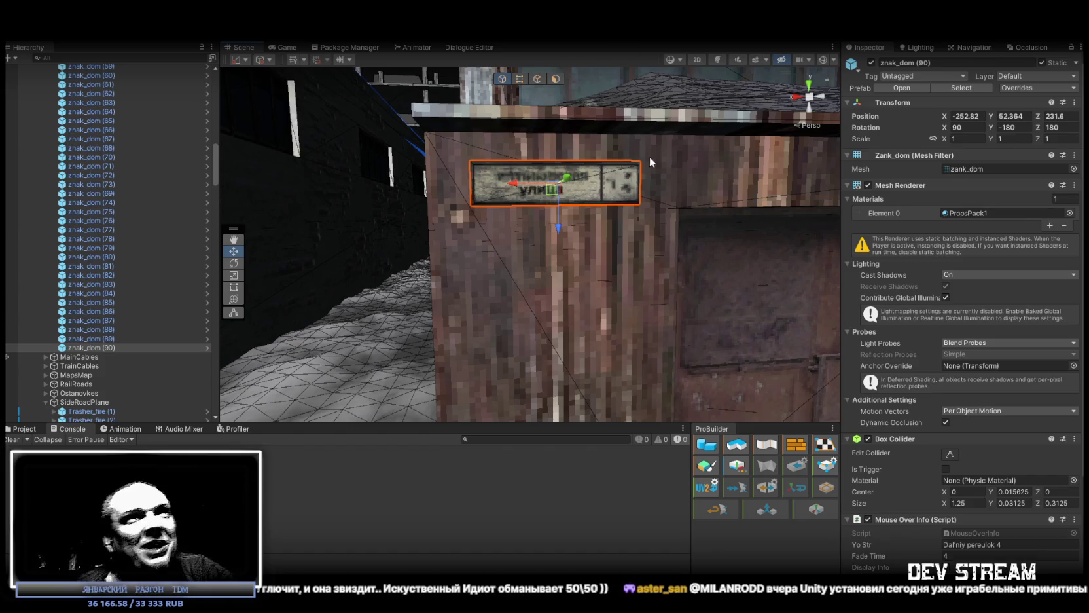
pyautogui.moveTo(593, 196)
pyautogui.mouseDown()
pyautogui.moveTo(608, 192)
pyautogui.moveTo(609, 165)
pyautogui.moveTo(612, 193)
pyautogui.moveTo(538, 169)
pyautogui.moveTo(585, 269)
pyautogui.moveTo(652, 275)
pyautogui.moveTo(564, 248)
pyautogui.moveTo(614, 251)
pyautogui.moveTo(616, 230)
pyautogui.mouseUp()
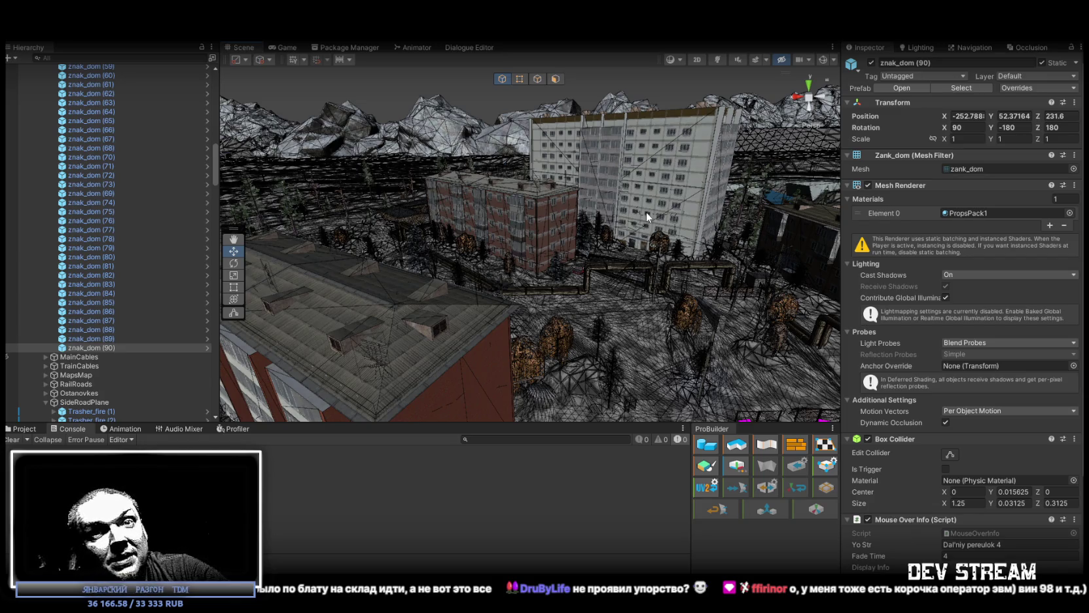
# - Duplicate the sign znak_dom (90) as znak_dom (91)
pyautogui.moveTo(609, 192)
pyautogui.mouseDown()
pyautogui.moveTo(611, 293)
pyautogui.moveTo(993, 275)
pyautogui.moveTo(884, 209)
pyautogui.mouseUp()
pyautogui.click(98, 338)
pyautogui.click(102, 348)
pyautogui.hotkey('ctrl', 'd')
# - Place znak_dom (91) on the red brick apartment wall at X 28.34, Y 52.4, Z -409.47
pyautogui.moveTo(738, 121)
pyautogui.mouseDown()
pyautogui.moveTo(404, 323)
pyautogui.moveTo(450, 327)
pyautogui.mouseUp()
pyautogui.press('f')
pyautogui.moveTo(386, 244)
pyautogui.mouseDown()
pyautogui.moveTo(461, 214)
pyautogui.moveTo(472, 172)
pyautogui.mouseUp()
pyautogui.moveTo(305, 172)
pyautogui.mouseDown()
pyautogui.moveTo(565, 326)
pyautogui.moveTo(821, 313)
pyautogui.moveTo(849, 248)
pyautogui.mouseUp()
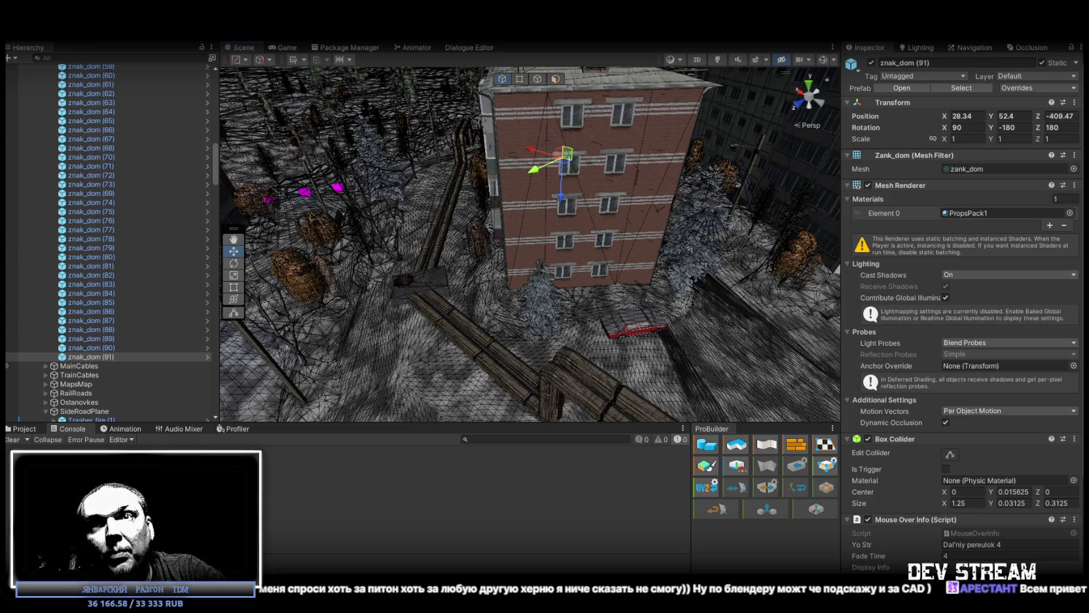
pyautogui.moveTo(898, 357); pyautogui.dragTo(673, 170)
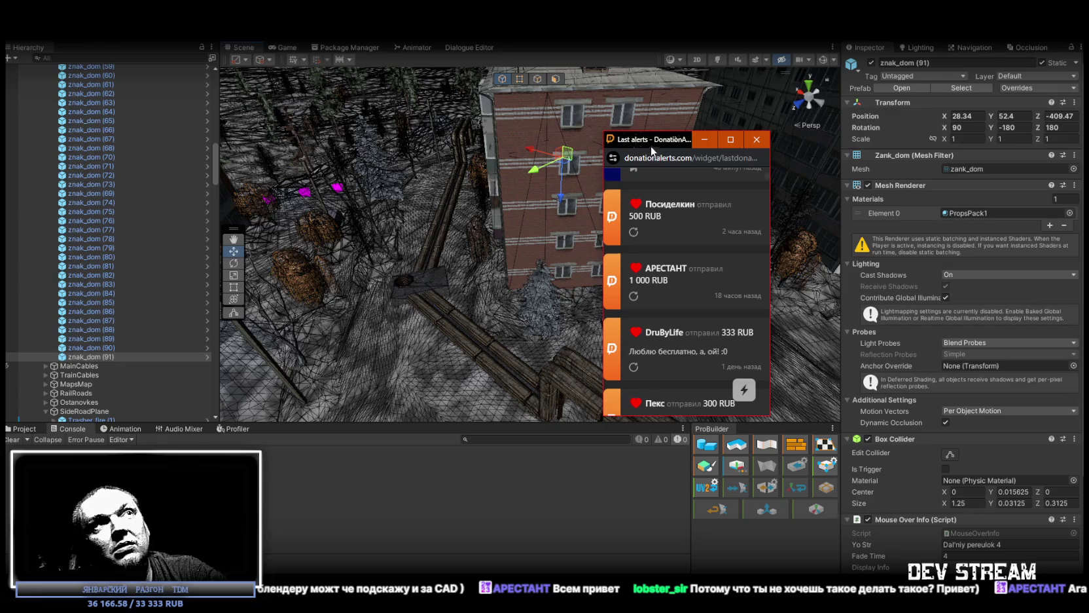
pyautogui.moveTo(654, 140); pyautogui.dragTo(628, 145)
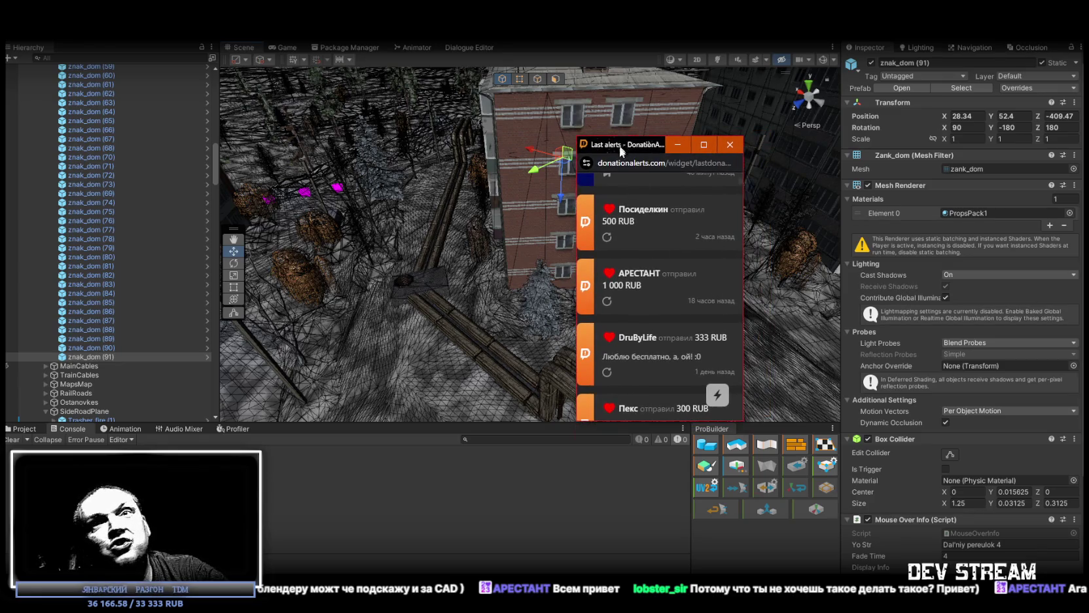
pyautogui.click(619, 123)
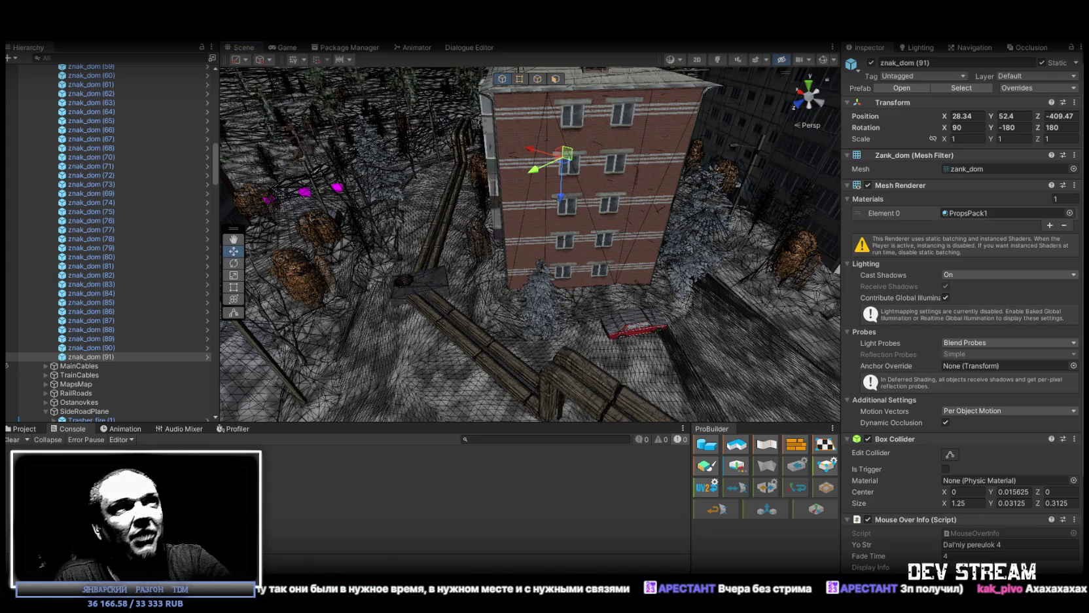
pyautogui.moveTo(735, 314)
pyautogui.mouseDown()
pyautogui.moveTo(563, 245)
pyautogui.moveTo(397, 284)
pyautogui.mouseUp()
# - Move znak_dom (91) to X 4.1, Y 58.93, Z -370.55 on another red wall, rotated Z 225
pyautogui.press('w')
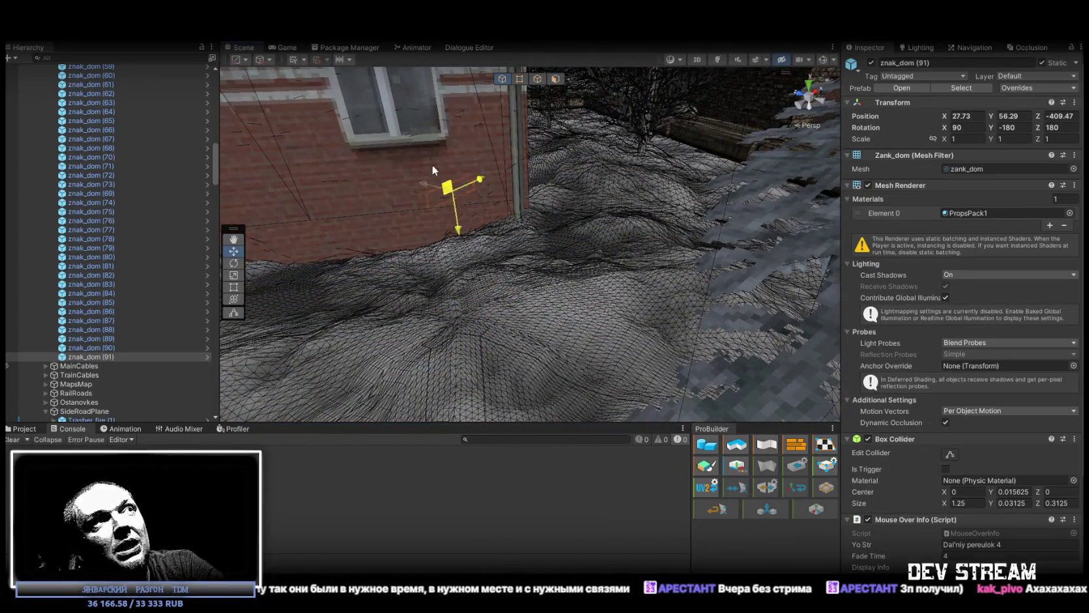
pyautogui.moveTo(602, 224)
pyautogui.mouseDown()
pyautogui.moveTo(607, 280)
pyautogui.moveTo(677, 263)
pyautogui.mouseUp()
pyautogui.moveTo(337, 328)
pyautogui.mouseDown()
pyautogui.moveTo(591, 249)
pyautogui.moveTo(739, 235)
pyautogui.moveTo(649, 224)
pyautogui.moveTo(684, 202)
pyautogui.moveTo(378, 374)
pyautogui.moveTo(302, 279)
pyautogui.moveTo(391, 302)
pyautogui.moveTo(430, 236)
pyautogui.moveTo(423, 174)
pyautogui.moveTo(496, 123)
pyautogui.moveTo(473, 362)
pyautogui.moveTo(490, 352)
pyautogui.moveTo(583, 140)
pyautogui.moveTo(539, 124)
pyautogui.moveTo(563, 298)
pyautogui.moveTo(515, 302)
pyautogui.moveTo(529, 287)
pyautogui.moveTo(410, 302)
pyautogui.moveTo(459, 332)
pyautogui.mouseUp()
pyautogui.press('e')
pyautogui.press('w')
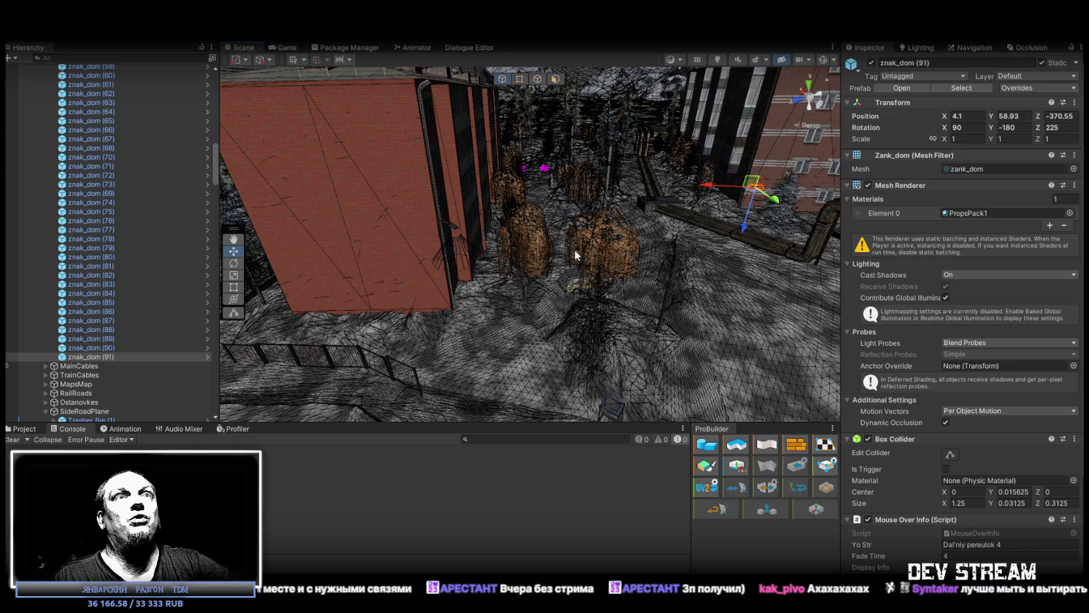
# - Undo the last sign move and turn znak_dom (91) to Z rotation 240
pyautogui.scroll(-10, 753, 193)
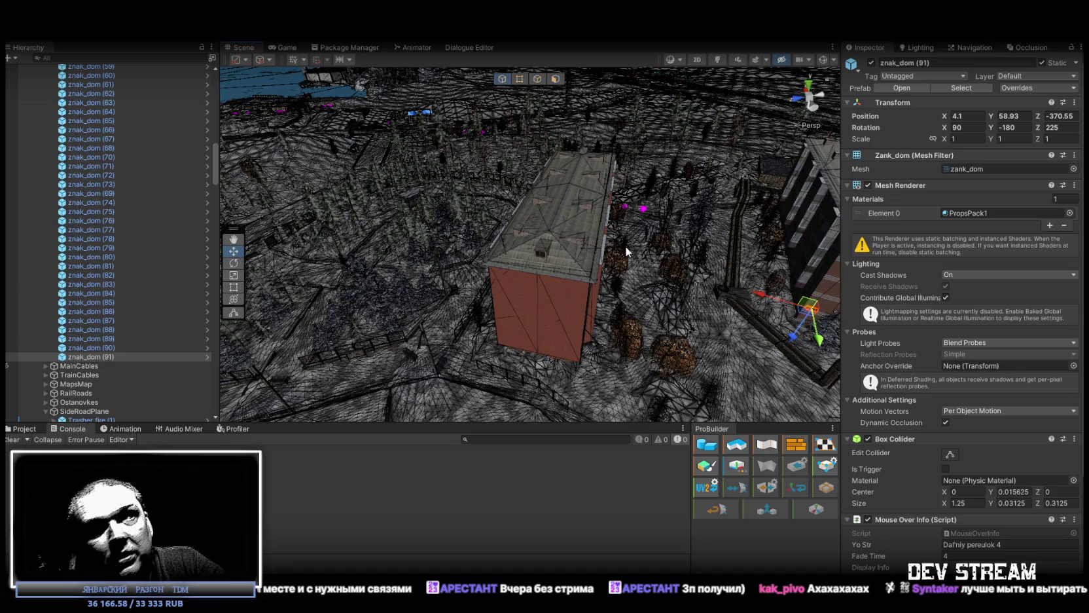
pyautogui.moveTo(681, 289)
pyautogui.mouseDown()
pyautogui.moveTo(889, 267)
pyautogui.moveTo(648, 253)
pyautogui.moveTo(532, 305)
pyautogui.mouseUp()
pyautogui.hotkey('ctrl', 'z')
pyautogui.hotkey('ctrl', 'z')
pyautogui.moveTo(387, 347)
pyautogui.mouseDown()
pyautogui.moveTo(378, 294)
pyautogui.moveTo(613, 278)
pyautogui.mouseUp()
pyautogui.press('e')
pyautogui.moveTo(711, 261)
pyautogui.mouseDown()
pyautogui.moveTo(681, 252)
pyautogui.moveTo(511, 330)
pyautogui.mouseUp()
pyautogui.press('w')
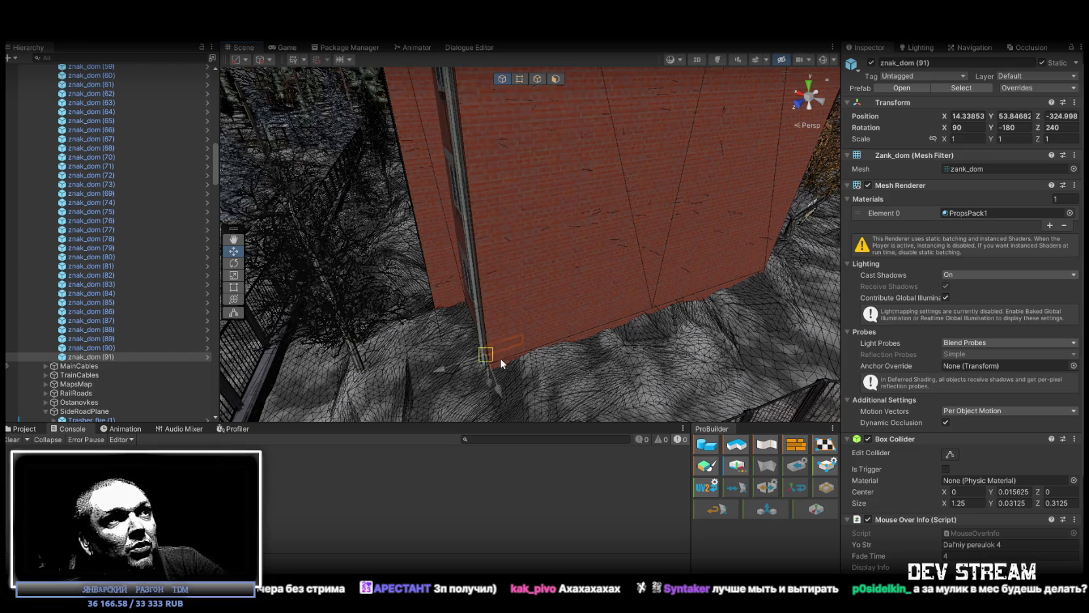
# - Lift znak_dom (91) up the brick wall to Y 56.318 and duplicate it as znak_dom (92)
pyautogui.moveTo(503, 368)
pyautogui.mouseDown()
pyautogui.moveTo(615, 292)
pyautogui.moveTo(557, 267)
pyautogui.moveTo(589, 259)
pyautogui.mouseUp()
pyautogui.moveTo(517, 333)
pyautogui.mouseDown()
pyautogui.moveTo(563, 226)
pyautogui.moveTo(536, 179)
pyautogui.mouseUp()
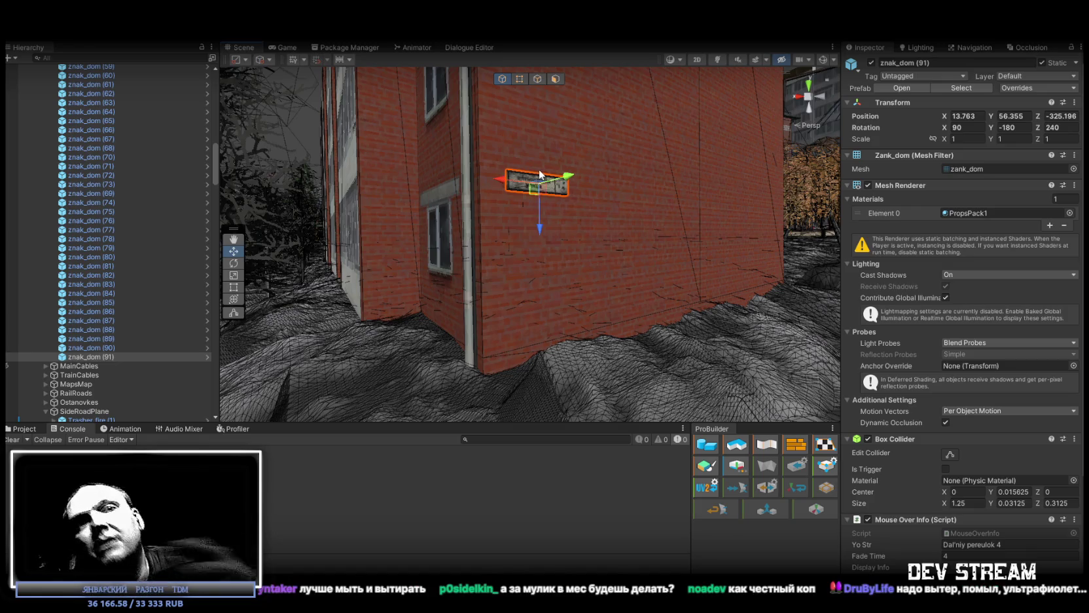
pyautogui.moveTo(534, 189)
pyautogui.mouseDown()
pyautogui.moveTo(635, 248)
pyautogui.moveTo(833, 324)
pyautogui.moveTo(478, 303)
pyautogui.mouseUp()
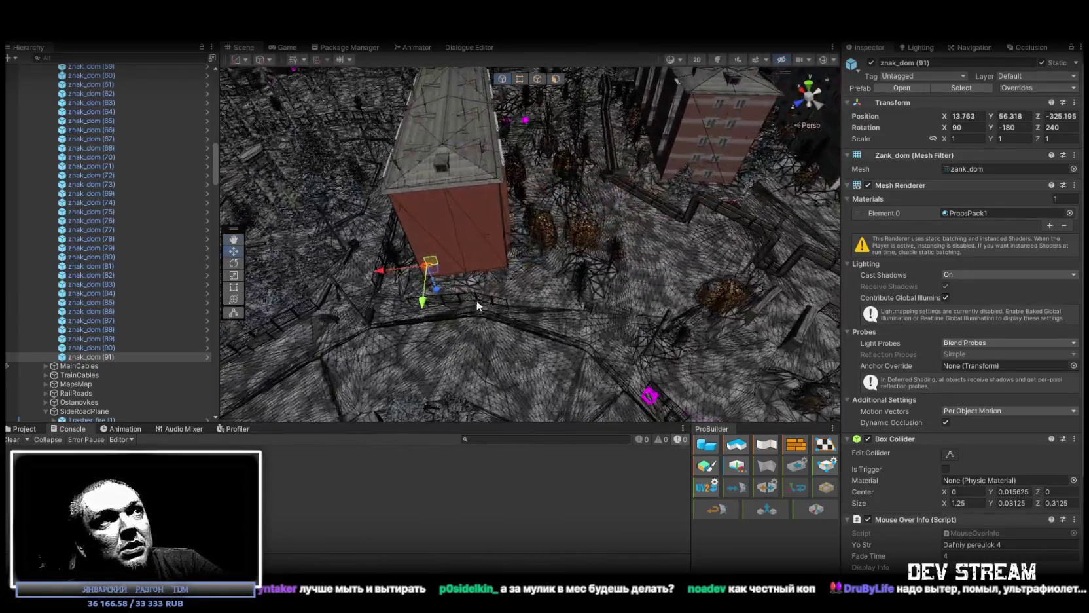
pyautogui.hotkey('ctrl', 'd')
# - Move znak_dom (92) to X 4.03, Y 58.98, Z -370.63, rotate Z to 225, duplicate as (93)
pyautogui.moveTo(591, 240)
pyautogui.mouseDown()
pyautogui.moveTo(687, 175)
pyautogui.moveTo(766, 167)
pyautogui.mouseUp()
pyautogui.scroll(10, 581, 224)
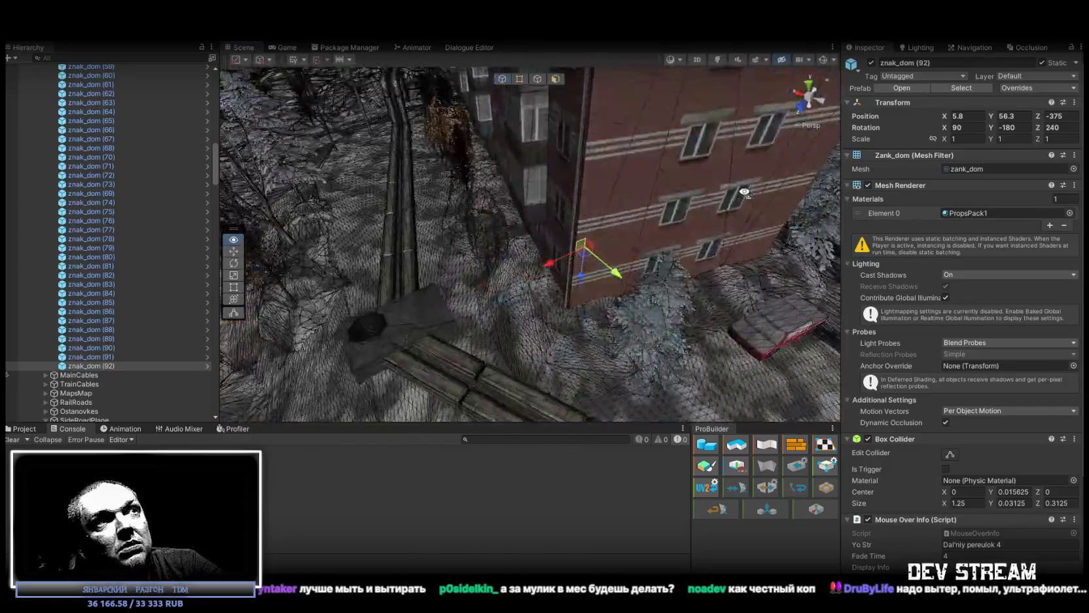
pyautogui.press('e')
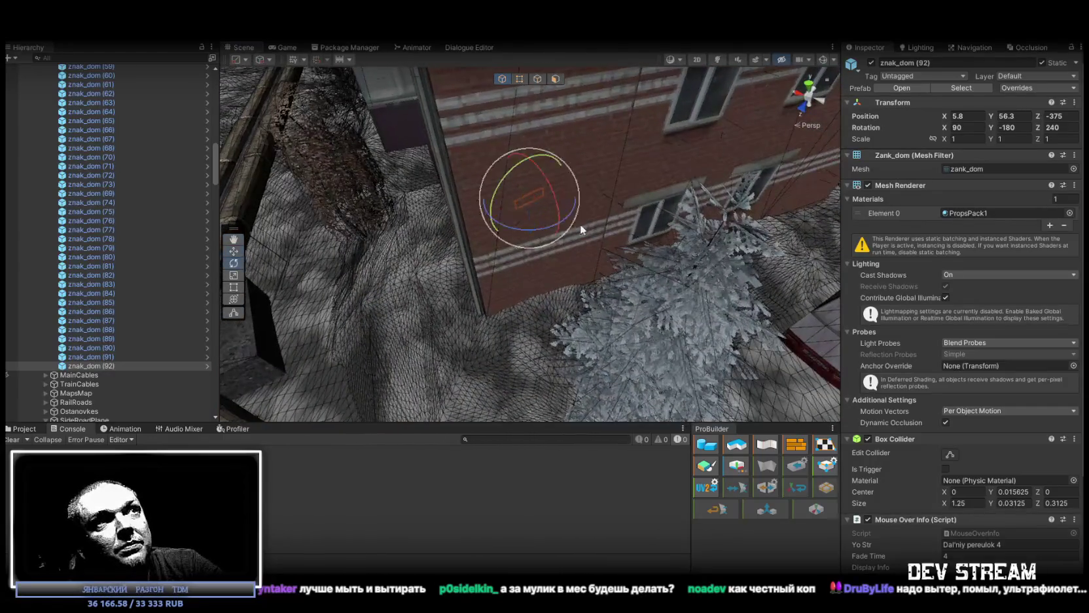
pyautogui.moveTo(544, 223)
pyautogui.mouseDown()
pyautogui.moveTo(526, 226)
pyautogui.moveTo(535, 235)
pyautogui.moveTo(524, 210)
pyautogui.moveTo(549, 146)
pyautogui.moveTo(594, 209)
pyautogui.moveTo(576, 152)
pyautogui.moveTo(499, 235)
pyautogui.moveTo(524, 216)
pyautogui.moveTo(567, 272)
pyautogui.moveTo(519, 383)
pyautogui.moveTo(507, 258)
pyautogui.moveTo(699, 244)
pyautogui.moveTo(619, 276)
pyautogui.mouseUp()
pyautogui.hotkey('ctrl', 'd')
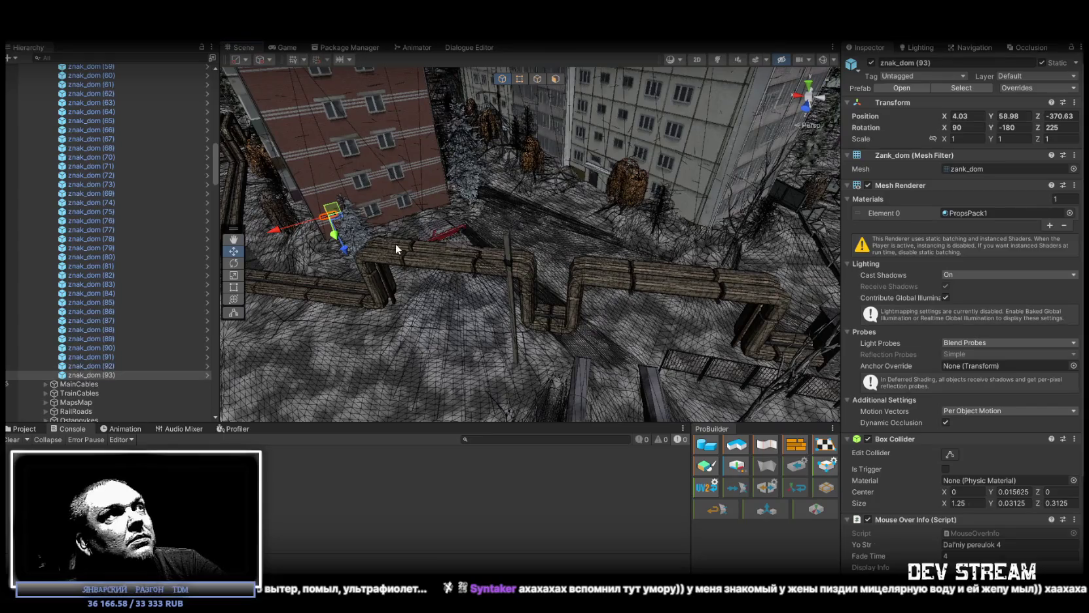
# - Place znak_dom (93) on the white apartment block's wall, rotated to Z 135
pyautogui.moveTo(336, 222)
pyautogui.mouseDown()
pyautogui.moveTo(620, 231)
pyautogui.moveTo(742, 188)
pyautogui.moveTo(525, 287)
pyautogui.moveTo(345, 303)
pyautogui.moveTo(469, 175)
pyautogui.moveTo(472, 111)
pyautogui.moveTo(559, 200)
pyautogui.mouseUp()
pyautogui.press('e')
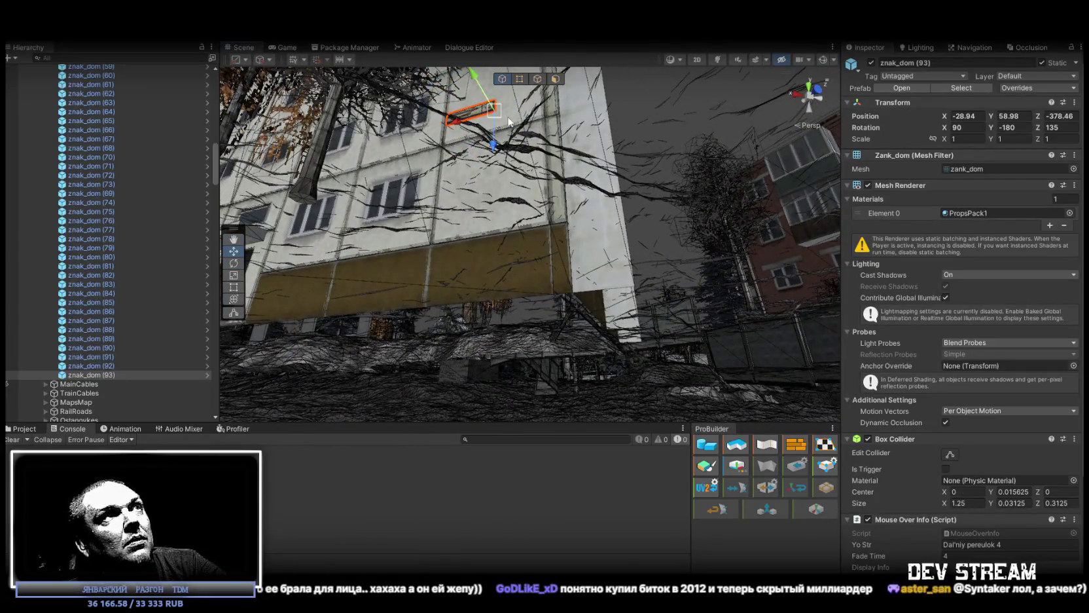
pyautogui.press('f')
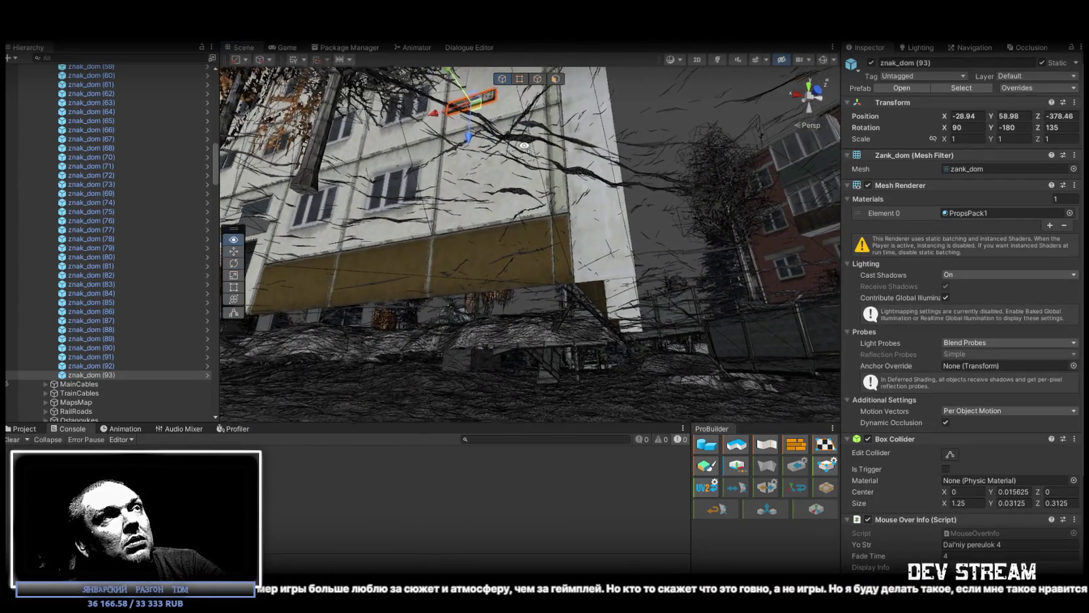
pyautogui.moveTo(485, 200)
pyautogui.mouseDown()
pyautogui.moveTo(539, 211)
pyautogui.moveTo(540, 182)
pyautogui.moveTo(528, 189)
pyautogui.mouseUp()
pyautogui.press('s')
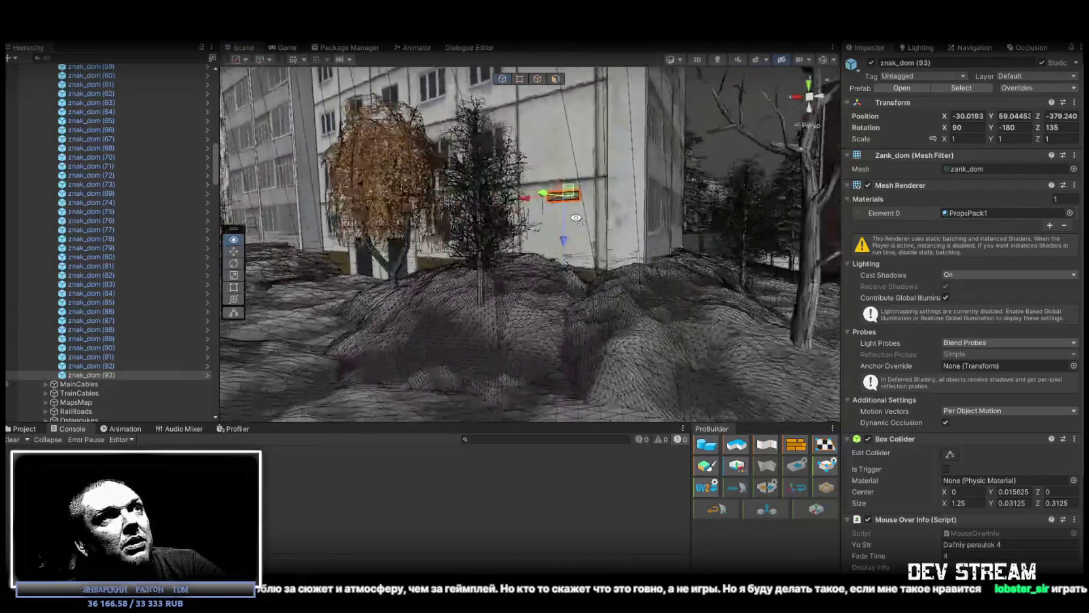
# - Fly the view to the building corner and duplicate the sign as znak_dom (94)
pyautogui.press('w')
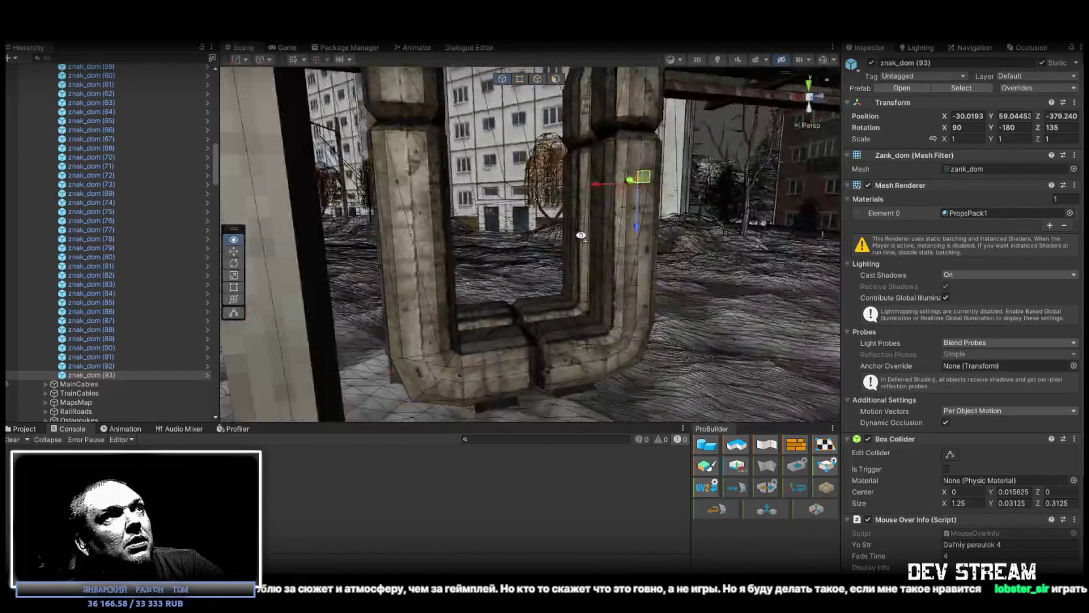
pyautogui.press('w')
pyautogui.press('w')
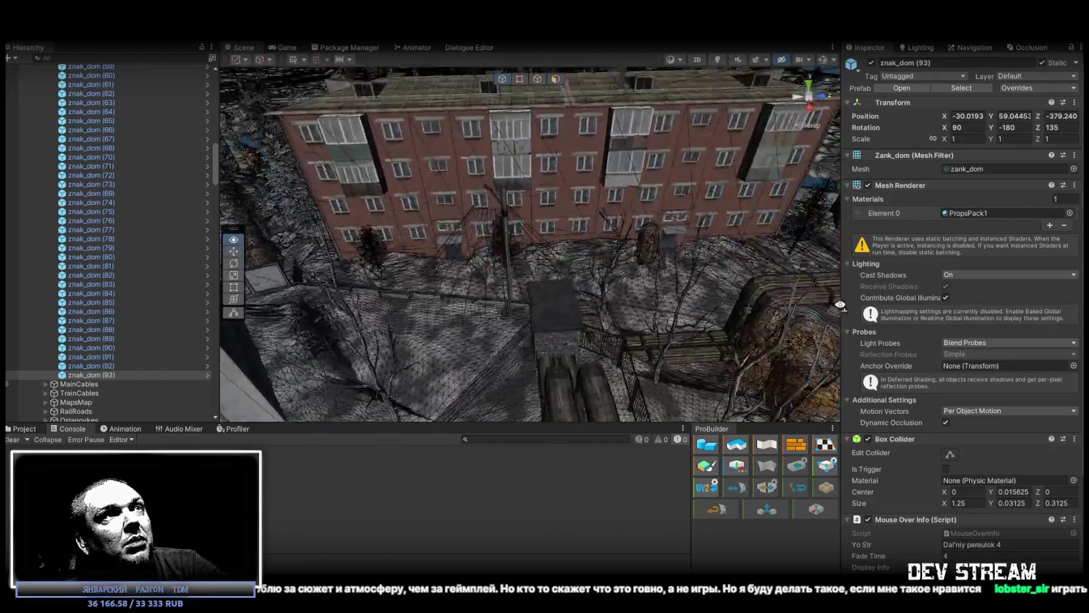
pyautogui.press('w')
pyautogui.press('w')
pyautogui.press('w')
pyautogui.hotkey('ctrl', 'd')
# - Put znak_dom (94) on the red brick facade at X -50.65, Y 57.33, Z -342.8, rotated Z 90
pyautogui.moveTo(394, 130); pyautogui.dragTo(675, 305)
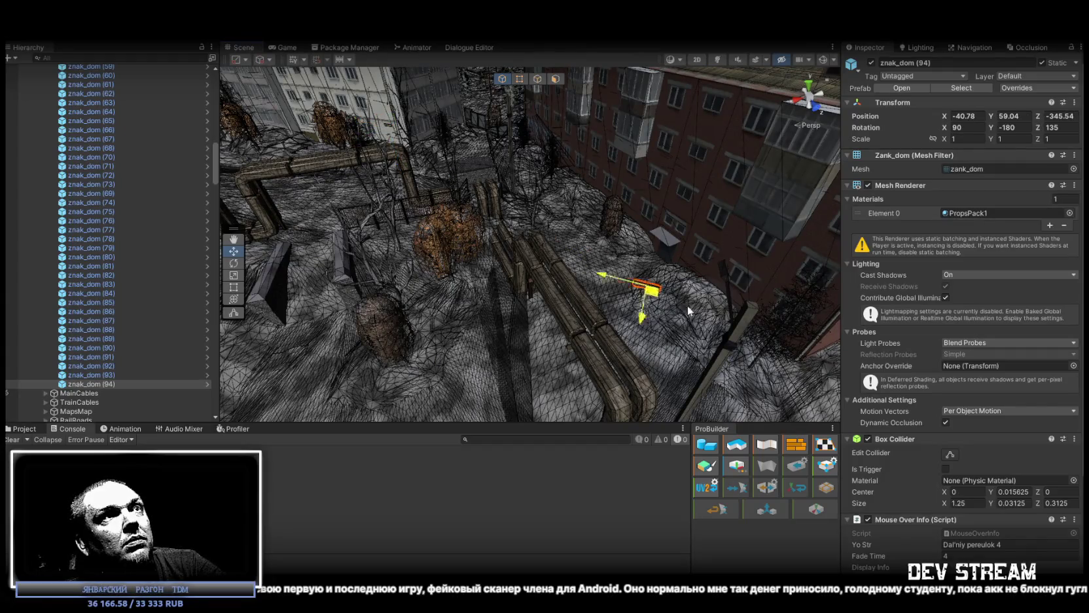
pyautogui.press('w')
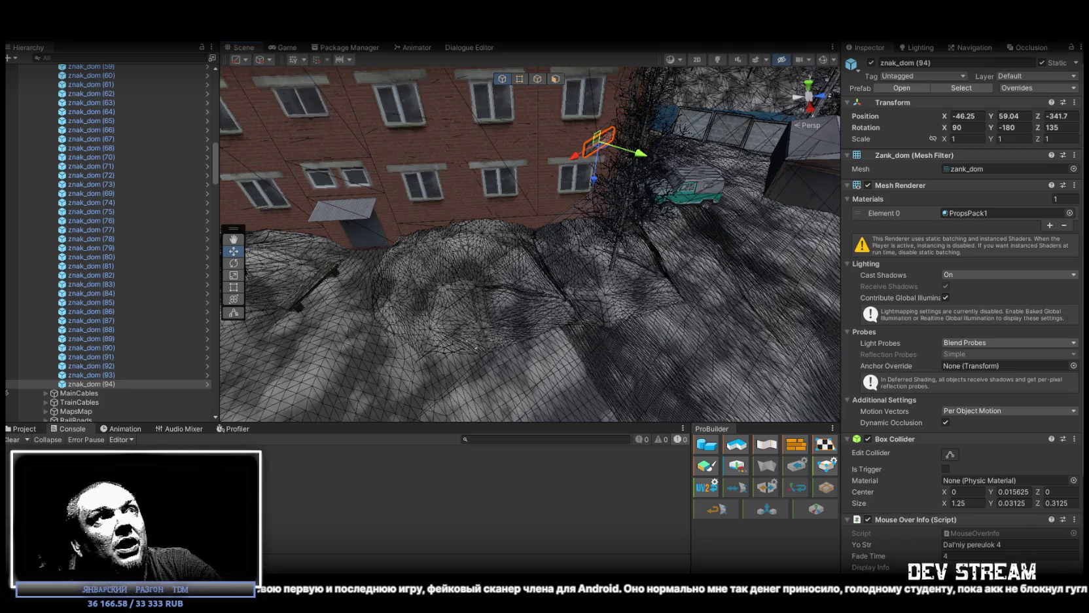
pyautogui.moveTo(612, 278); pyautogui.dragTo(632, 293)
pyautogui.moveTo(657, 245)
pyautogui.mouseDown()
pyautogui.moveTo(527, 180)
pyautogui.moveTo(521, 157)
pyautogui.moveTo(576, 240)
pyautogui.moveTo(508, 243)
pyautogui.moveTo(598, 229)
pyautogui.moveTo(549, 206)
pyautogui.mouseUp()
pyautogui.press('e')
pyautogui.press('w')
pyautogui.moveTo(585, 252); pyautogui.dragTo(562, 145)
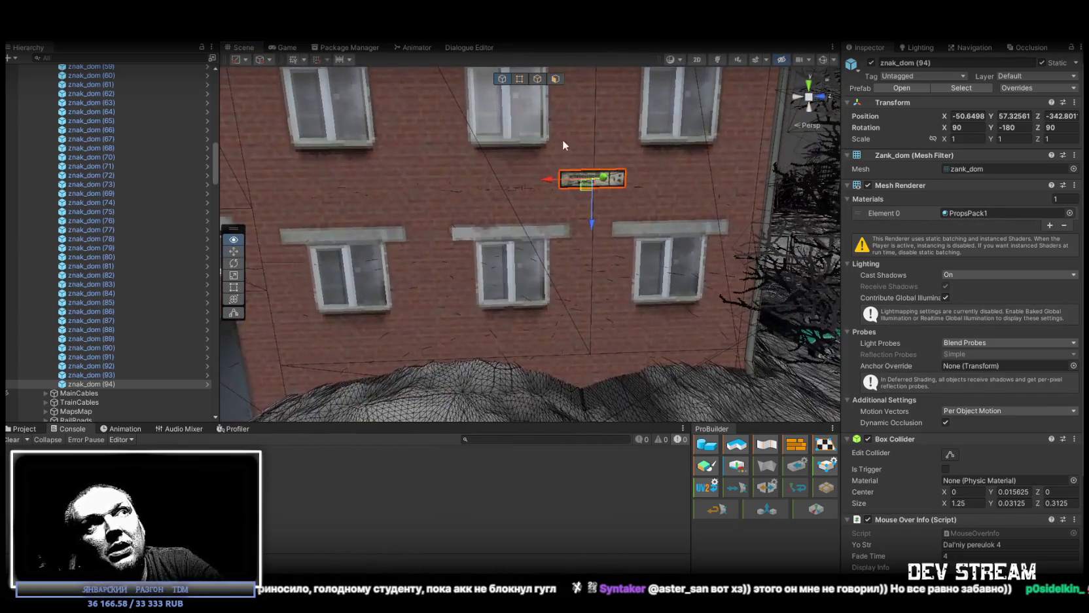
# - Lower znak_dom (94) to Y 56.83 above the window ledge and orbit to verify placement
pyautogui.moveTo(589, 191); pyautogui.dragTo(592, 254)
pyautogui.moveTo(622, 333)
pyautogui.mouseDown()
pyautogui.moveTo(634, 328)
pyautogui.moveTo(630, 194)
pyautogui.moveTo(645, 198)
pyautogui.moveTo(667, 228)
pyautogui.moveTo(657, 246)
pyautogui.moveTo(617, 247)
pyautogui.moveTo(584, 285)
pyautogui.mouseUp()
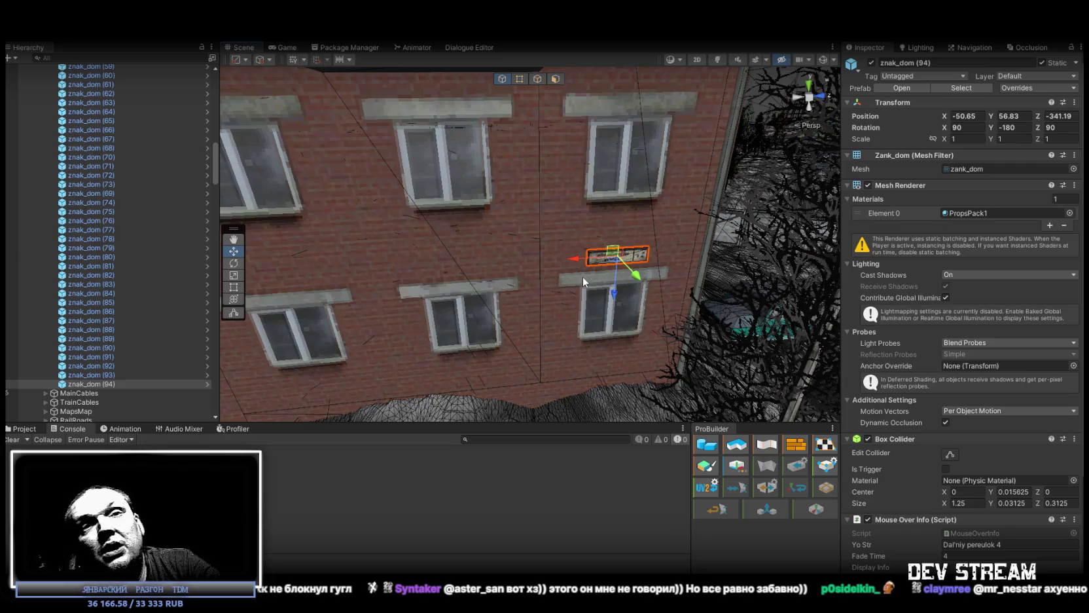
pyautogui.moveTo(583, 275); pyautogui.dragTo(628, 258)
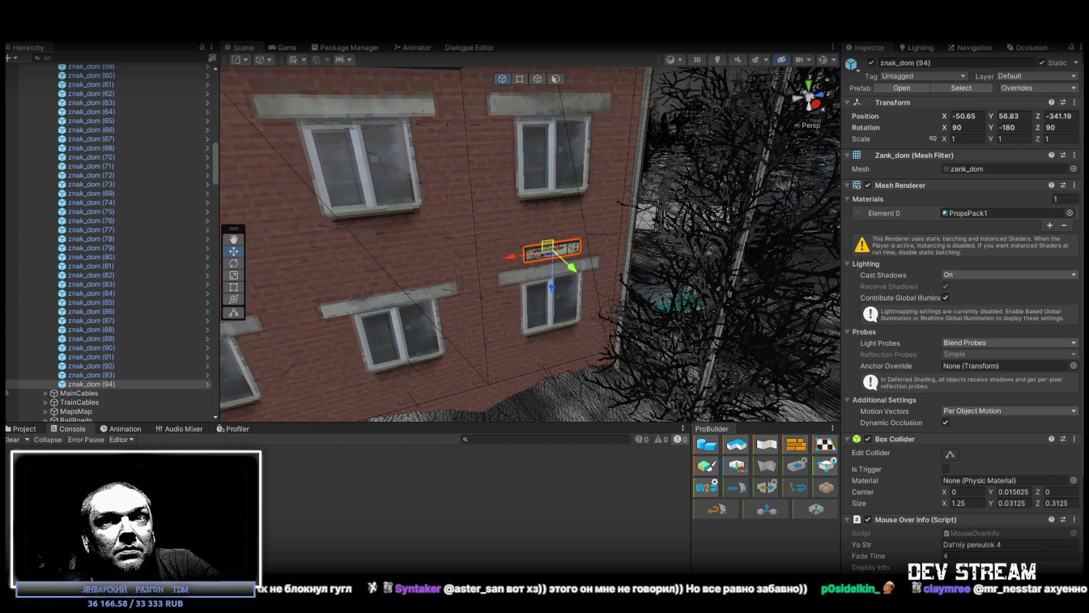
pyautogui.moveTo(566, 306)
pyautogui.mouseDown()
pyautogui.moveTo(517, 238)
pyautogui.moveTo(648, 243)
pyautogui.moveTo(661, 226)
pyautogui.moveTo(634, 224)
pyautogui.mouseUp()
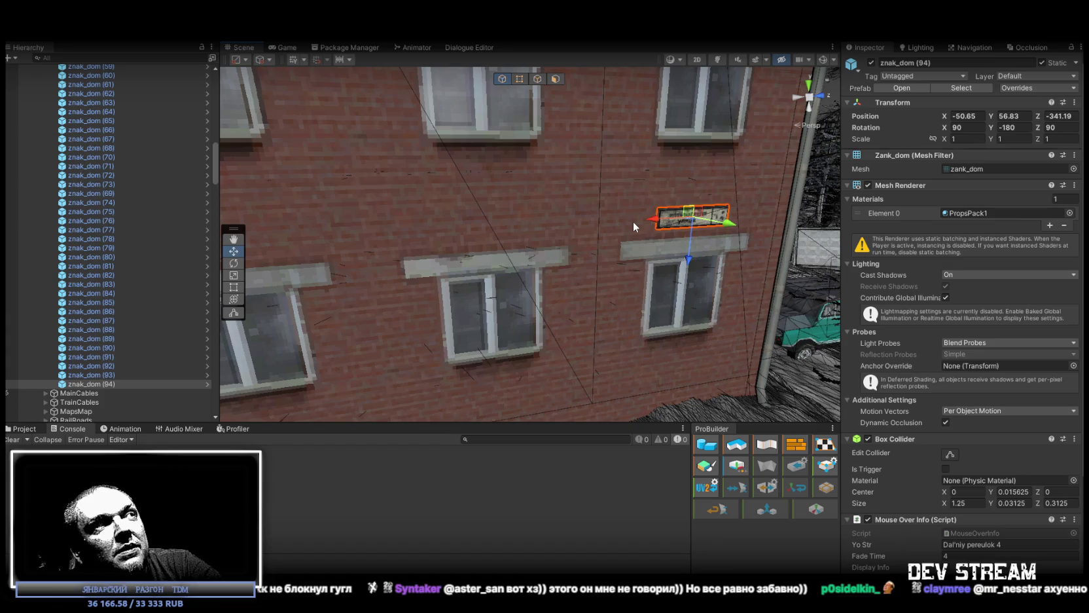
# - Raise, then lower znak_dom (94) until it rests just above the window ledge at Y 56.81
pyautogui.moveTo(698, 250)
pyautogui.mouseDown()
pyautogui.moveTo(705, 284)
pyautogui.moveTo(713, 271)
pyautogui.moveTo(608, 262)
pyautogui.moveTo(754, 229)
pyautogui.moveTo(690, 209)
pyautogui.moveTo(642, 242)
pyautogui.moveTo(651, 245)
pyautogui.mouseUp()
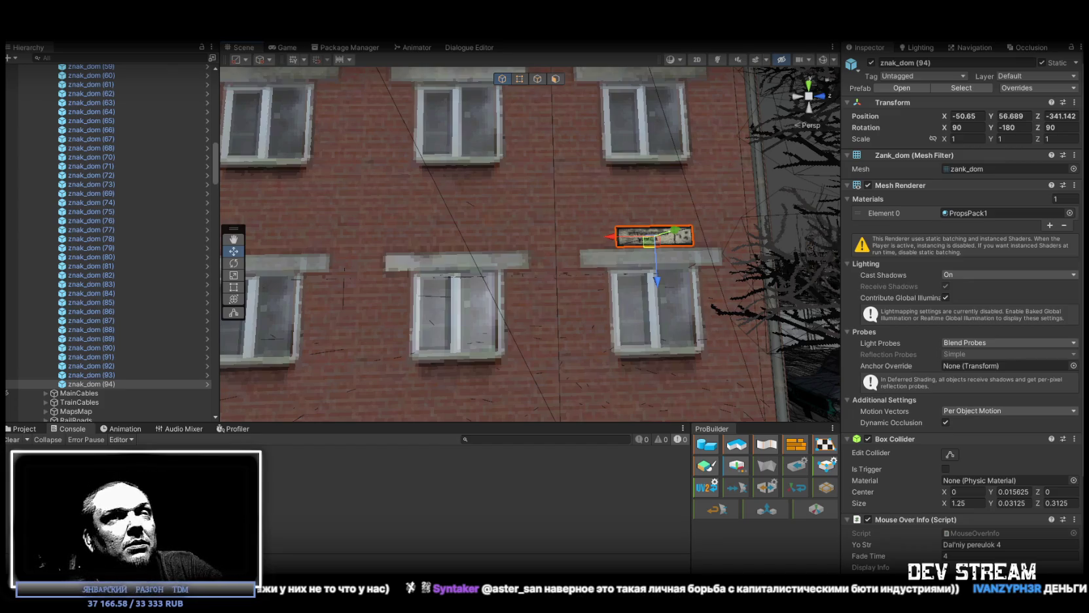
pyautogui.scroll(3, 660, 304)
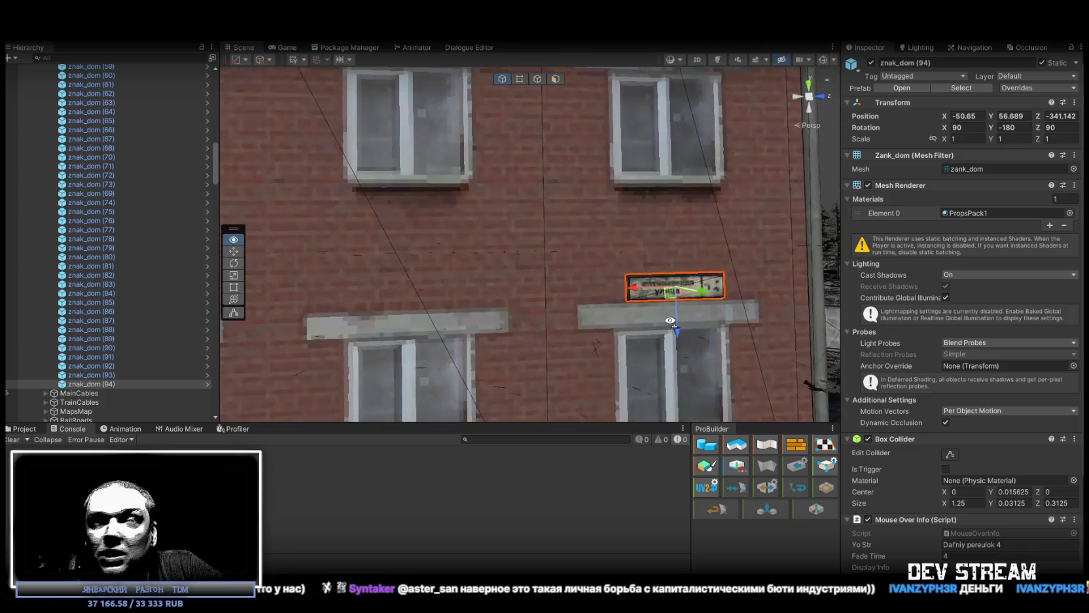
pyautogui.moveTo(672, 283)
pyautogui.mouseDown()
pyautogui.moveTo(673, 261)
pyautogui.moveTo(664, 266)
pyautogui.mouseUp()
pyautogui.scroll(-5, 664, 266)
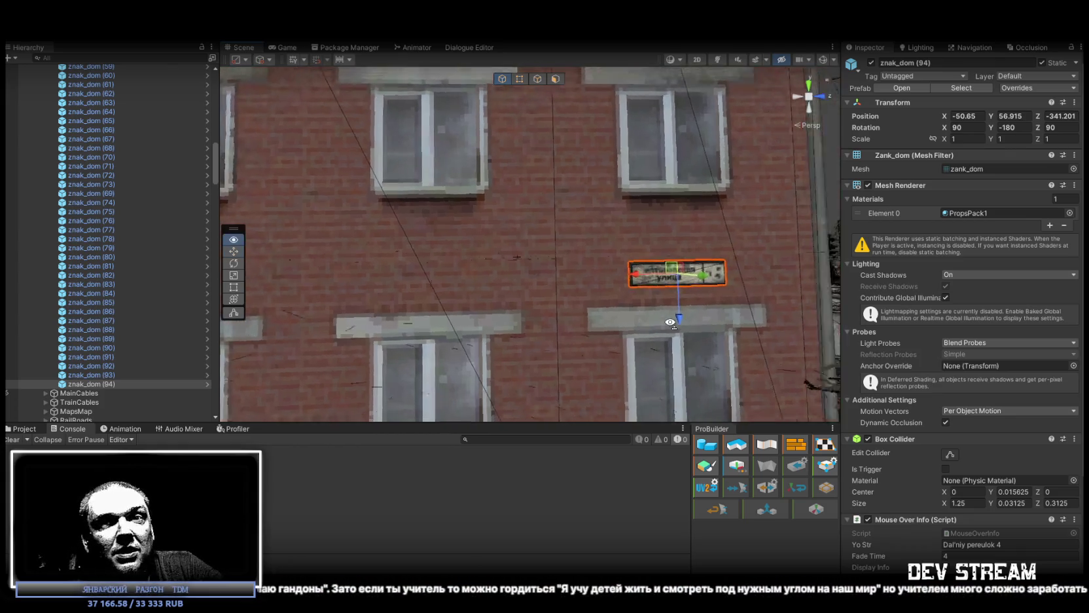
pyautogui.moveTo(680, 320); pyautogui.dragTo(689, 327)
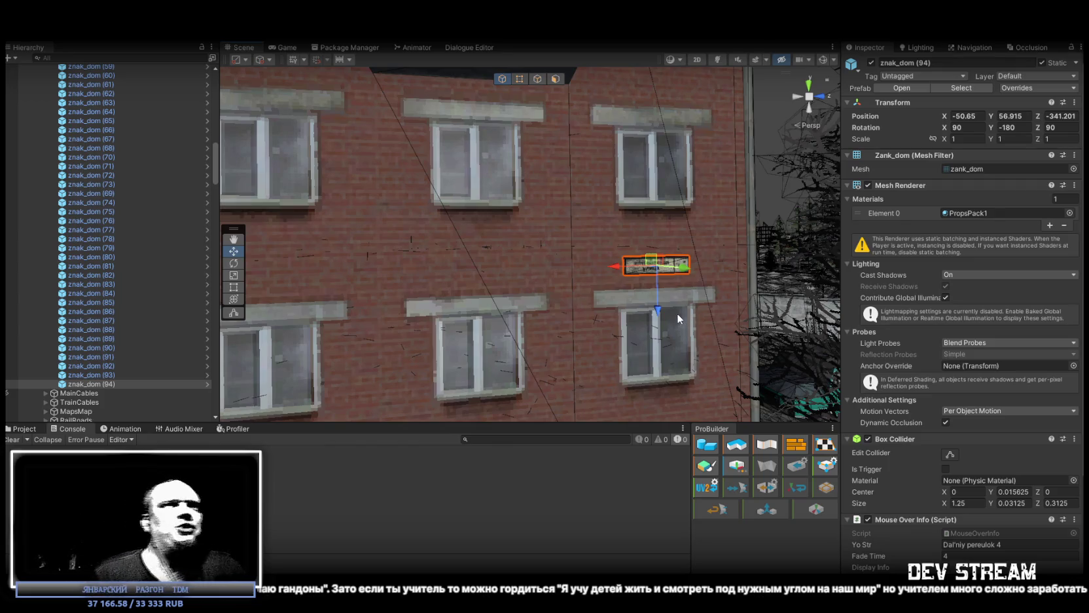
pyautogui.moveTo(668, 311)
pyautogui.mouseDown()
pyautogui.moveTo(655, 316)
pyautogui.moveTo(672, 330)
pyautogui.mouseUp()
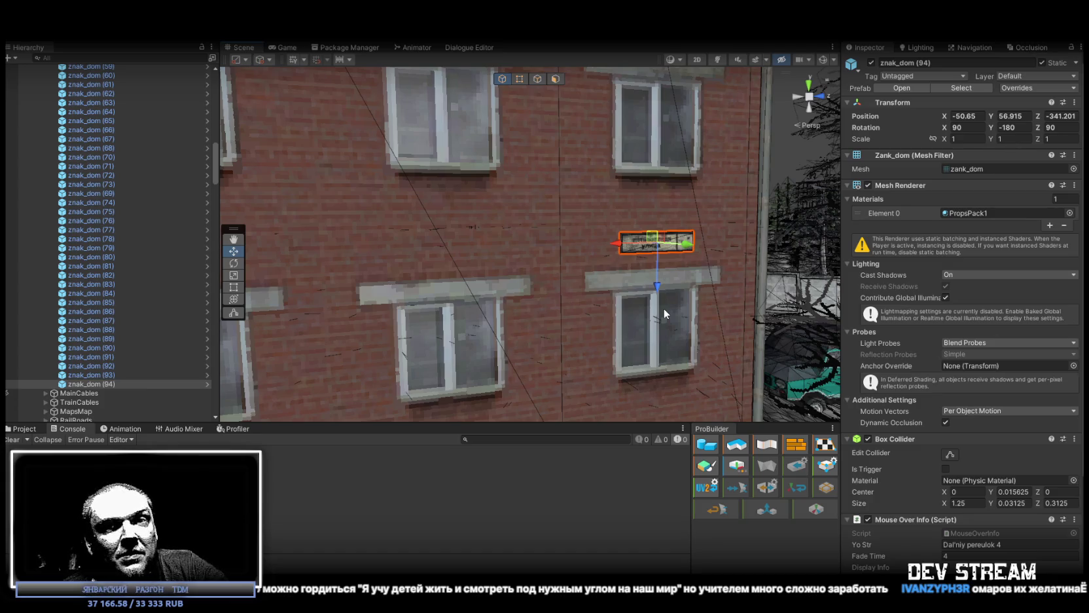
pyautogui.moveTo(668, 301); pyautogui.dragTo(674, 302)
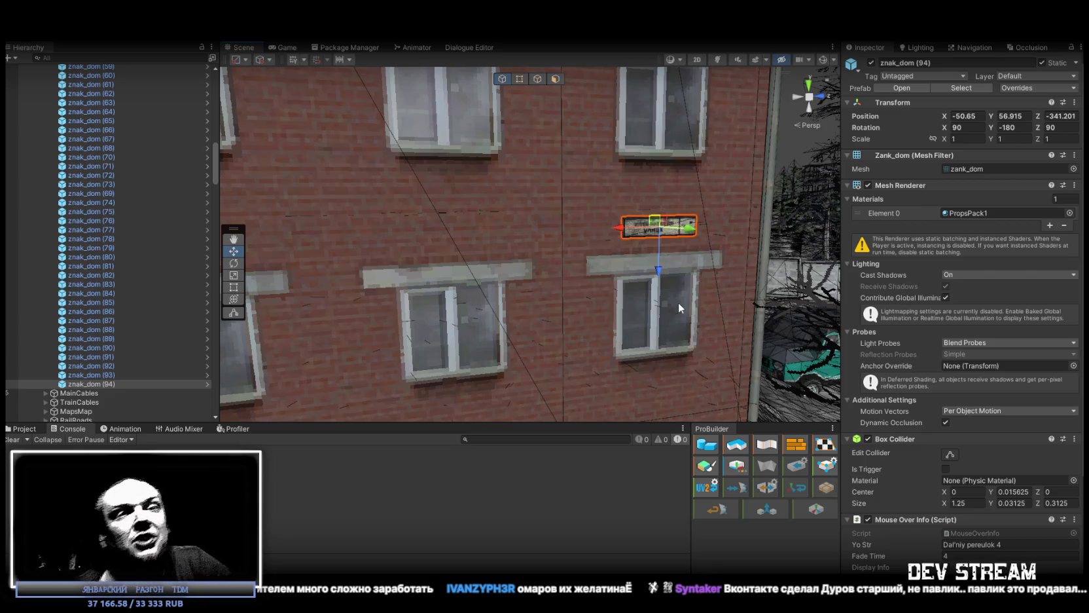
pyautogui.scroll(3, 674, 285)
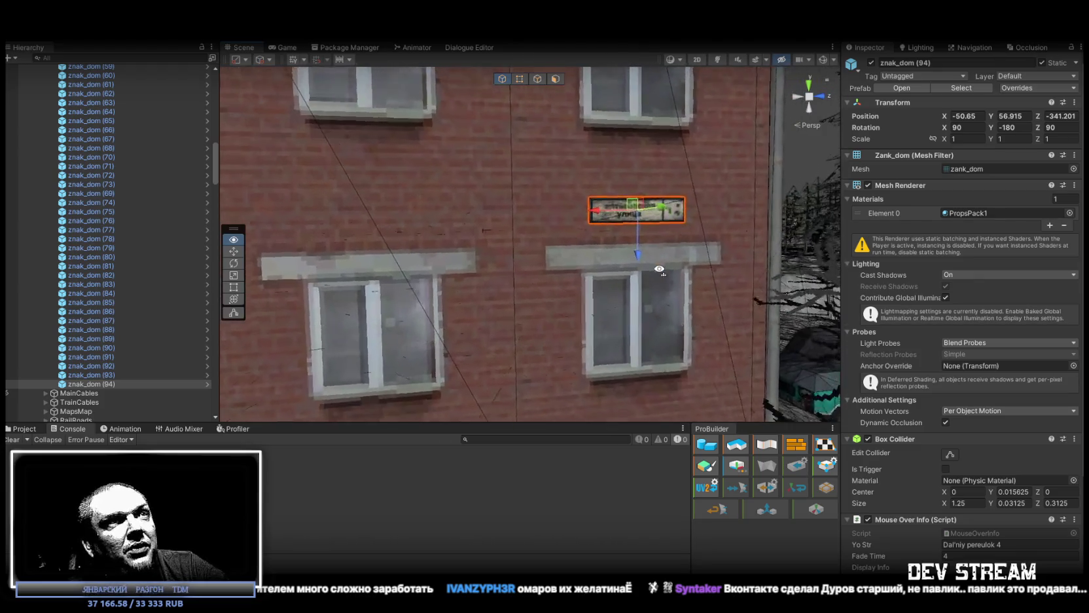
pyautogui.moveTo(632, 209); pyautogui.dragTo(630, 226)
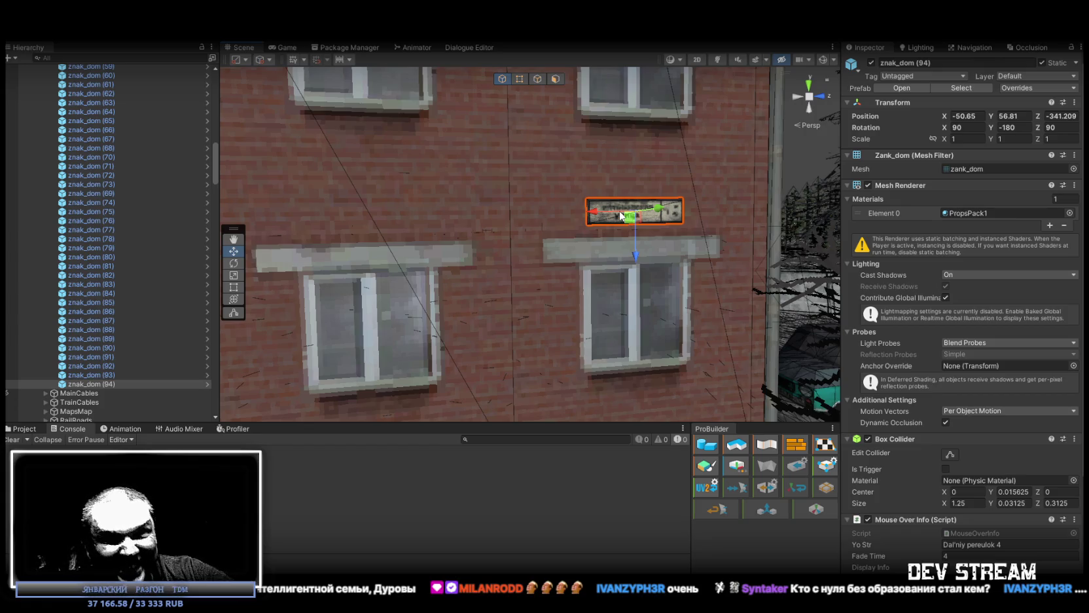
# - Zoom out and orbit to check znak_dom (94) sitting at Y 56.81 on the brick wall
pyautogui.scroll(-5, 625, 223)
pyautogui.moveTo(633, 231)
pyautogui.mouseDown()
pyautogui.moveTo(648, 239)
pyautogui.moveTo(629, 246)
pyautogui.mouseUp()
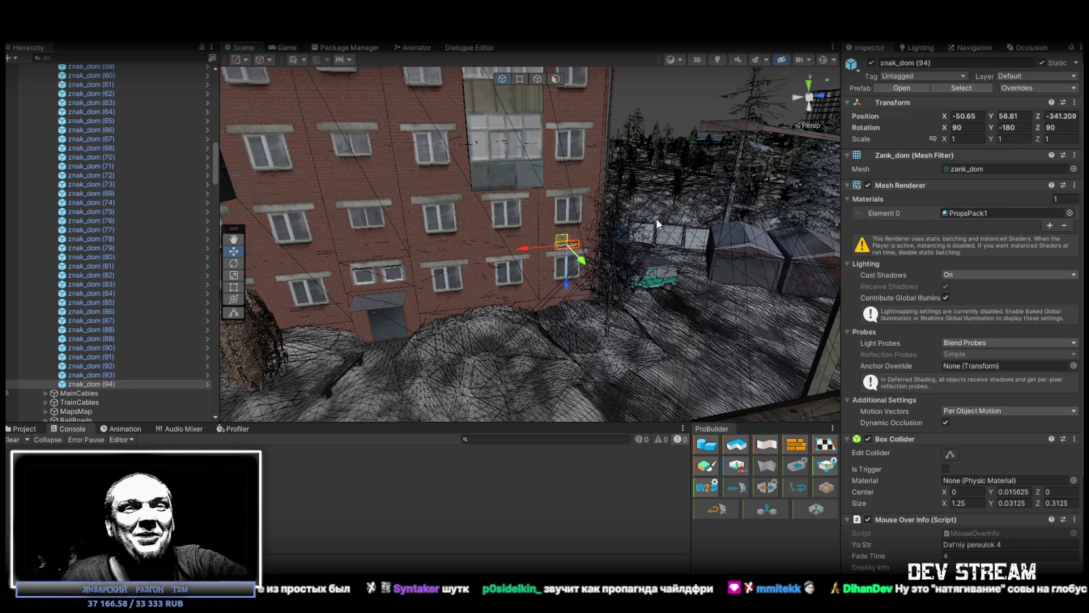
pyautogui.moveTo(631, 223); pyautogui.dragTo(703, 278)
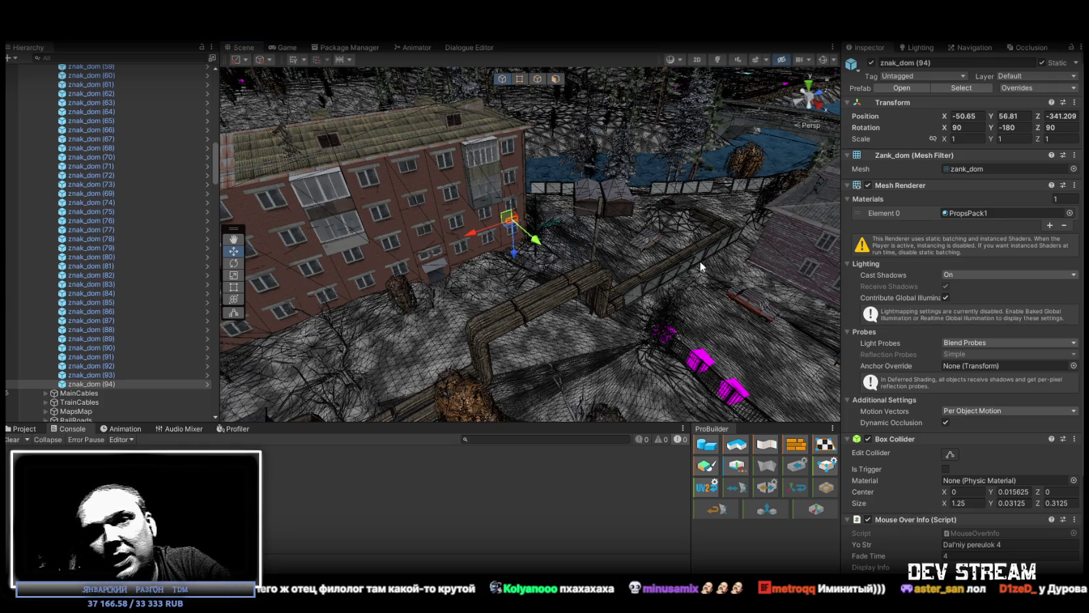
pyautogui.moveTo(741, 267)
pyautogui.mouseDown()
pyautogui.moveTo(624, 225)
pyautogui.moveTo(621, 245)
pyautogui.mouseUp()
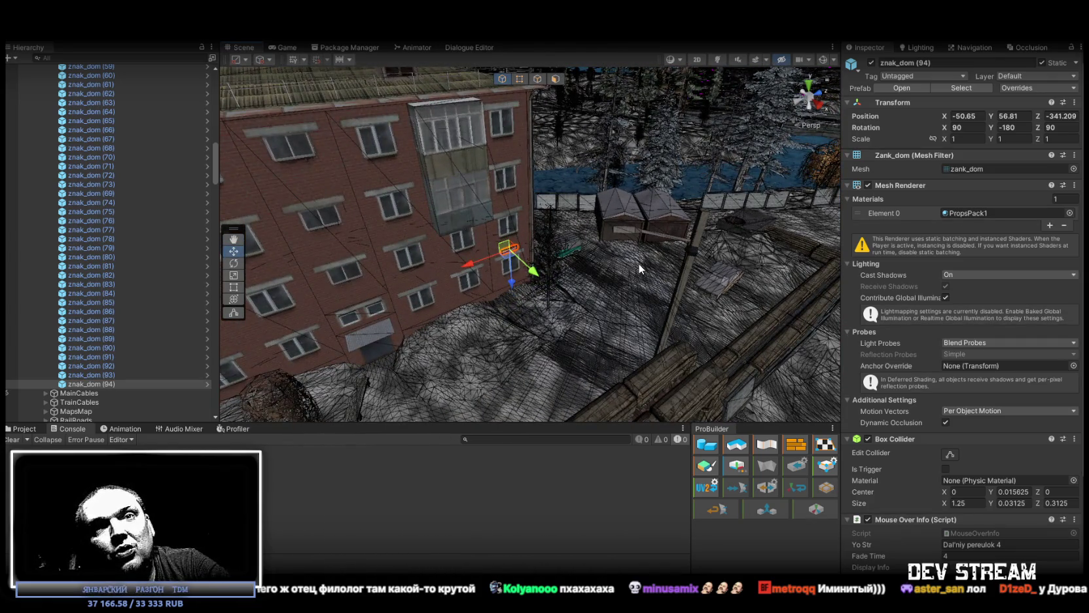
pyautogui.scroll(5, 639, 269)
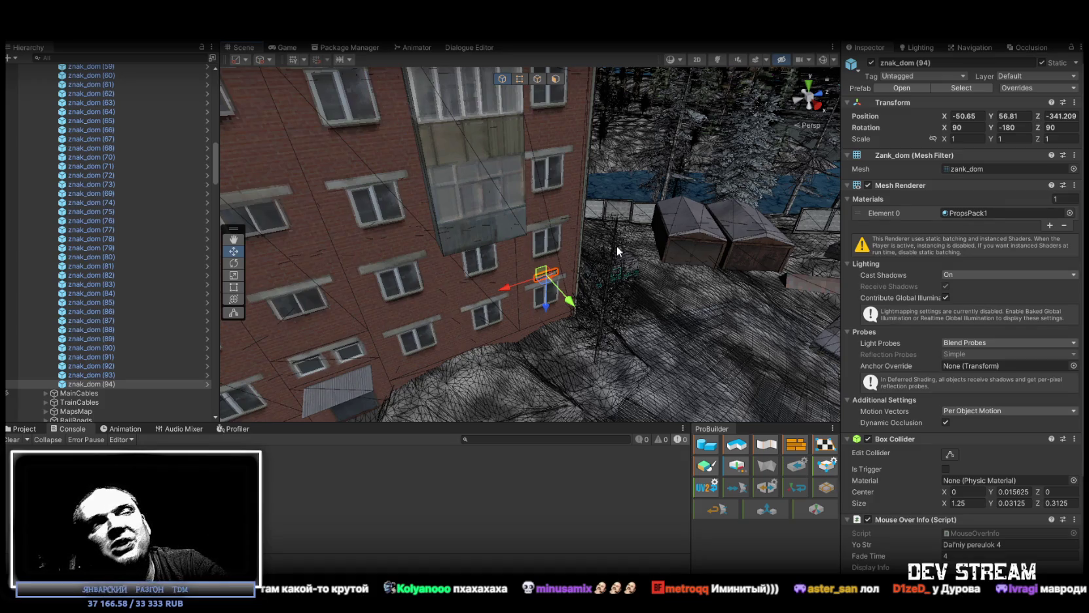
pyautogui.moveTo(620, 245)
pyautogui.mouseDown()
pyautogui.moveTo(843, 237)
pyautogui.moveTo(1081, 271)
pyautogui.moveTo(490, 237)
pyautogui.moveTo(432, 170)
pyautogui.mouseUp()
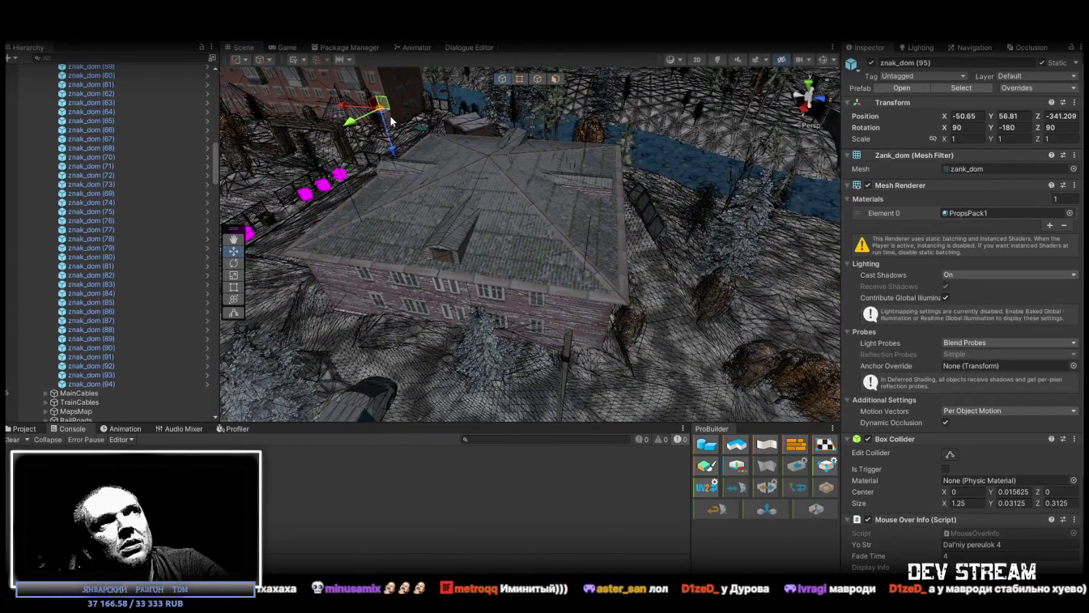
# - Duplicate the sign as znak_dom (95) and mount it on the next building's plank wall at Y 55.853
pyautogui.hotkey('ctrl', 'd')
pyautogui.moveTo(383, 116)
pyautogui.mouseDown()
pyautogui.moveTo(630, 353)
pyautogui.moveTo(622, 314)
pyautogui.mouseUp()
pyautogui.press('f')
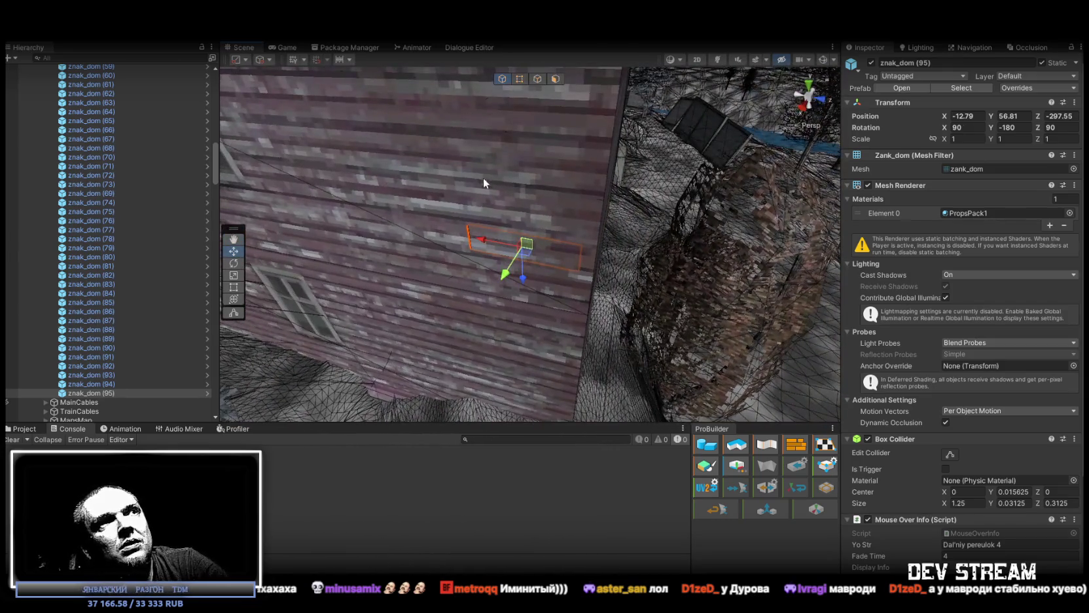
pyautogui.moveTo(533, 247)
pyautogui.mouseDown()
pyautogui.moveTo(508, 267)
pyautogui.moveTo(517, 356)
pyautogui.moveTo(479, 316)
pyautogui.moveTo(498, 292)
pyautogui.moveTo(462, 275)
pyautogui.moveTo(497, 294)
pyautogui.moveTo(519, 283)
pyautogui.moveTo(581, 311)
pyautogui.mouseUp()
pyautogui.press('e')
pyautogui.press('w')
pyautogui.moveTo(567, 365); pyautogui.dragTo(567, 299)
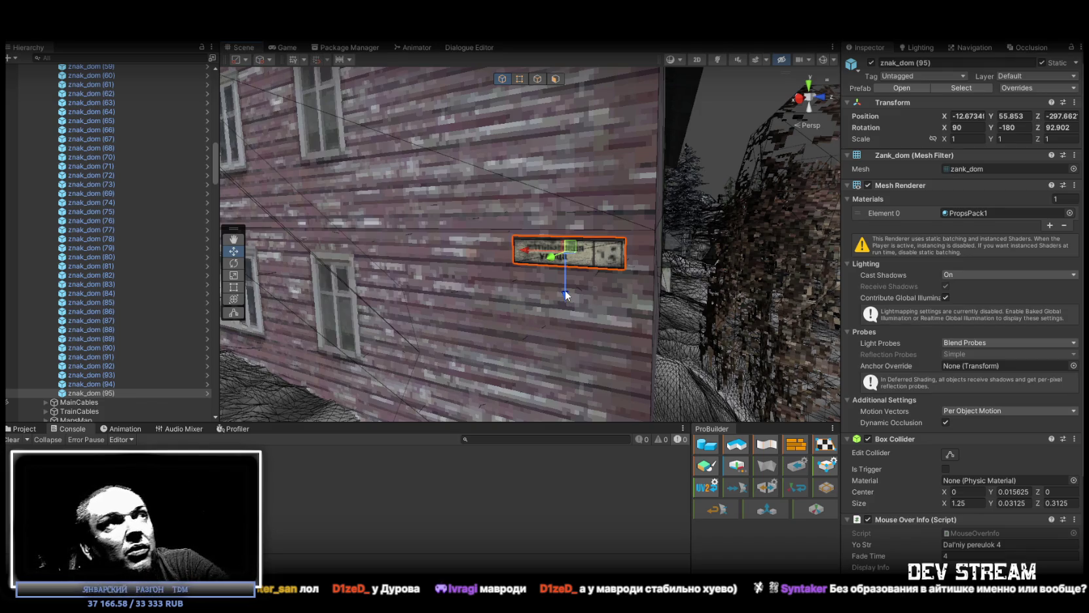
pyautogui.moveTo(559, 288)
pyautogui.mouseDown()
pyautogui.moveTo(509, 290)
pyautogui.moveTo(633, 351)
pyautogui.moveTo(596, 319)
pyautogui.moveTo(611, 214)
pyautogui.moveTo(569, 194)
pyautogui.mouseUp()
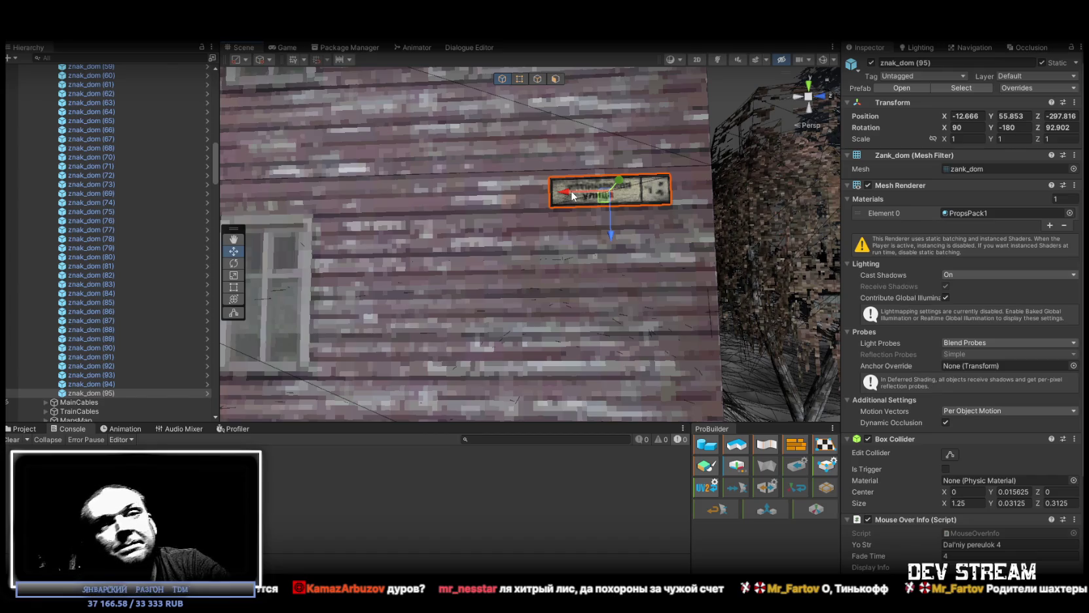
pyautogui.moveTo(541, 231)
pyautogui.mouseDown()
pyautogui.moveTo(1012, 319)
pyautogui.moveTo(963, 327)
pyautogui.moveTo(910, 317)
pyautogui.moveTo(751, 388)
pyautogui.moveTo(224, 369)
pyautogui.moveTo(126, 381)
pyautogui.moveTo(442, 403)
pyautogui.moveTo(526, 347)
pyautogui.moveTo(558, 361)
pyautogui.moveTo(517, 377)
pyautogui.mouseUp()
pyautogui.click(102, 392)
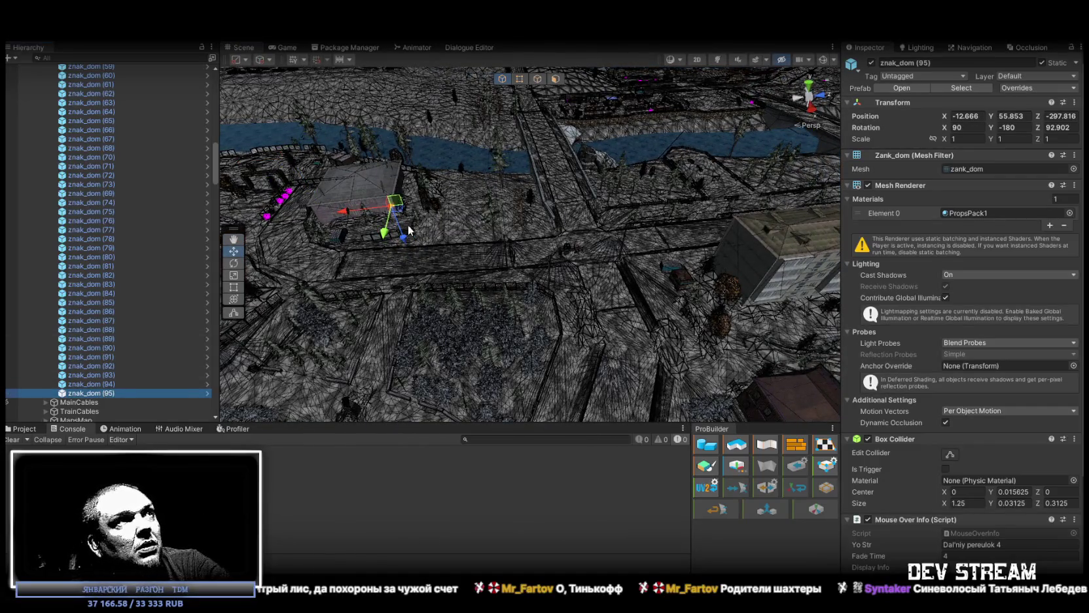
pyautogui.hotkey('ctrl', 'd')
pyautogui.moveTo(396, 201)
pyautogui.mouseDown()
pyautogui.moveTo(645, 280)
pyautogui.moveTo(767, 283)
pyautogui.mouseUp()
pyautogui.press('f')
pyautogui.moveTo(786, 216)
pyautogui.mouseDown()
pyautogui.moveTo(732, 142)
pyautogui.moveTo(706, 165)
pyautogui.moveTo(674, 232)
pyautogui.moveTo(529, 283)
pyautogui.moveTo(520, 269)
pyautogui.moveTo(540, 128)
pyautogui.mouseUp()
pyautogui.press('e')
pyautogui.moveTo(594, 182)
pyautogui.mouseDown()
pyautogui.moveTo(592, 156)
pyautogui.moveTo(540, 169)
pyautogui.mouseUp()
pyautogui.click(1072, 128)
pyautogui.write('90')
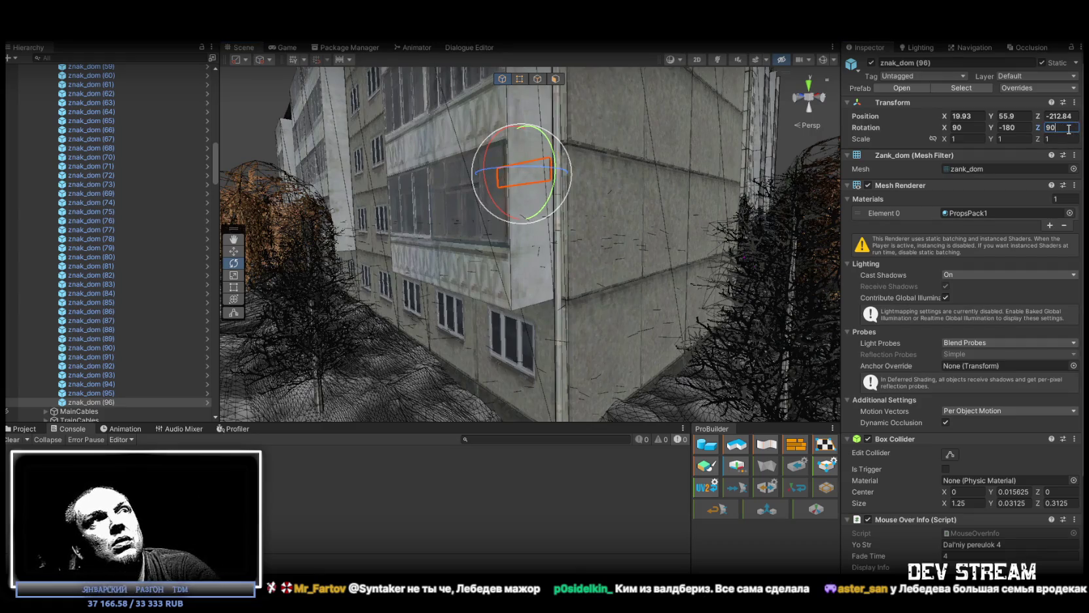
pyautogui.press('Home')
pyautogui.write('-')
pyautogui.moveTo(707, 259); pyautogui.dragTo(657, 249)
pyautogui.moveTo(660, 203)
pyautogui.mouseDown()
pyautogui.moveTo(603, 153)
pyautogui.moveTo(610, 128)
pyautogui.moveTo(593, 321)
pyautogui.moveTo(593, 299)
pyautogui.moveTo(722, 339)
pyautogui.moveTo(844, 407)
pyautogui.mouseUp()
pyautogui.press('w')
pyautogui.press('f')
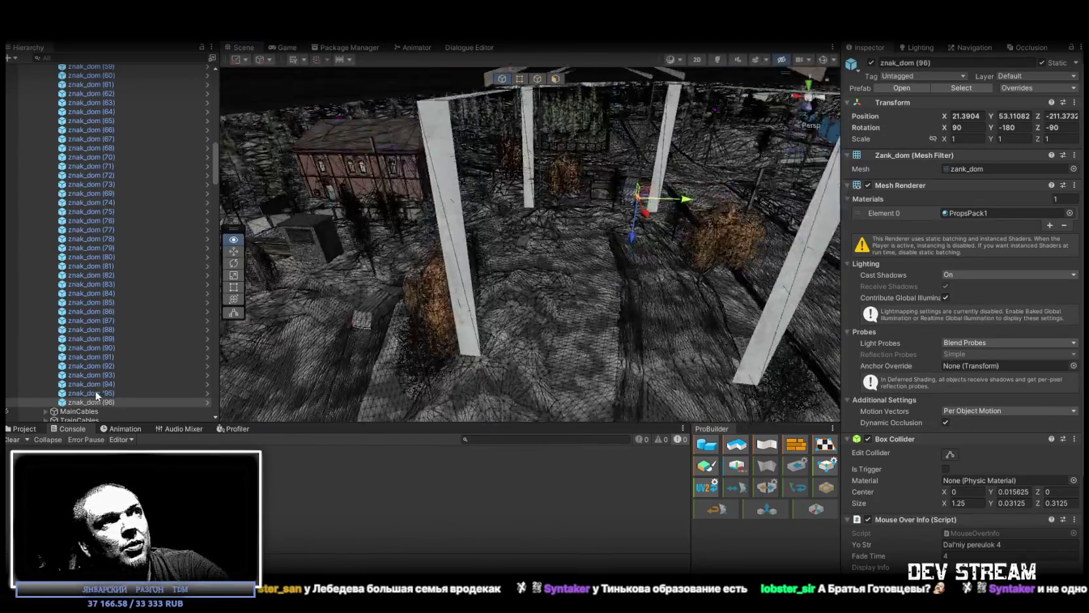
pyautogui.moveTo(458, 367)
pyautogui.mouseDown()
pyautogui.moveTo(575, 405)
pyautogui.moveTo(615, 388)
pyautogui.mouseUp()
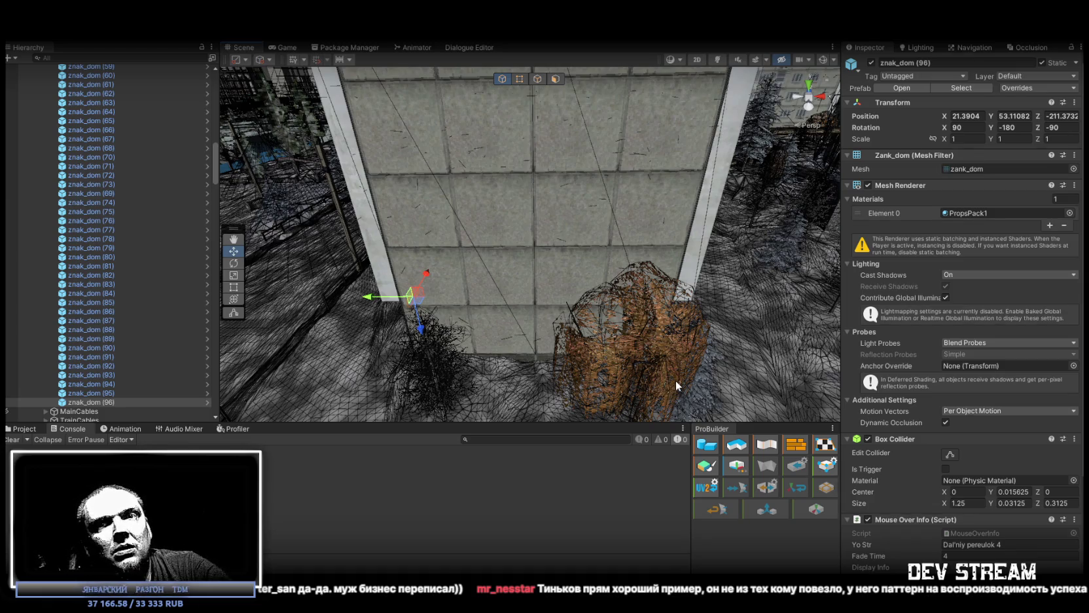
pyautogui.moveTo(673, 380)
pyautogui.mouseDown()
pyautogui.moveTo(504, 270)
pyautogui.moveTo(755, 188)
pyautogui.moveTo(673, 199)
pyautogui.mouseUp()
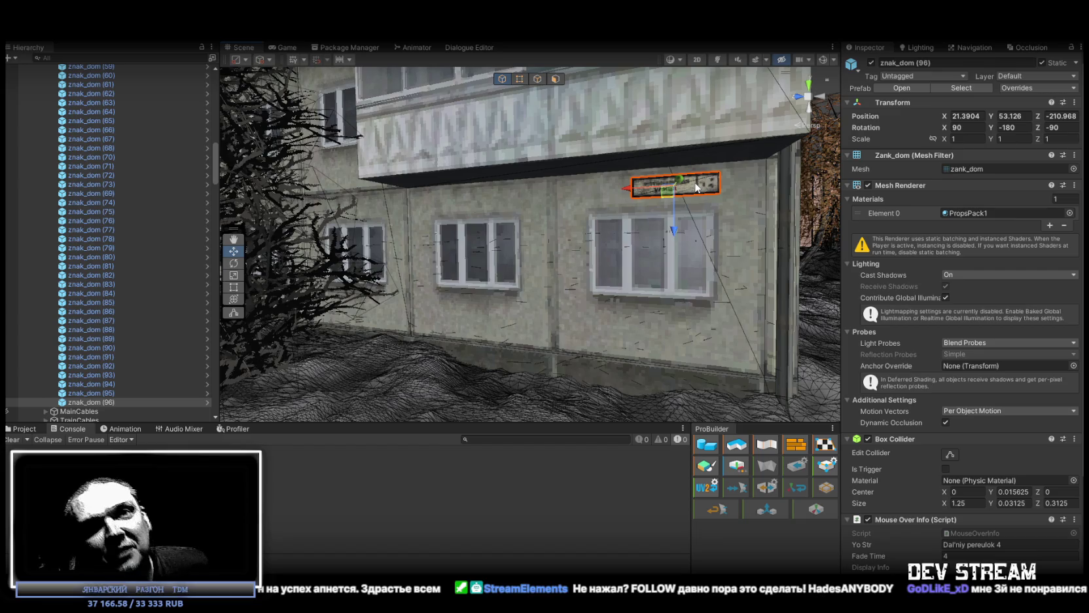
# - Orbit the view closer to znak_dom (96) on the concrete wall above the window
pyautogui.moveTo(745, 187); pyautogui.dragTo(778, 193)
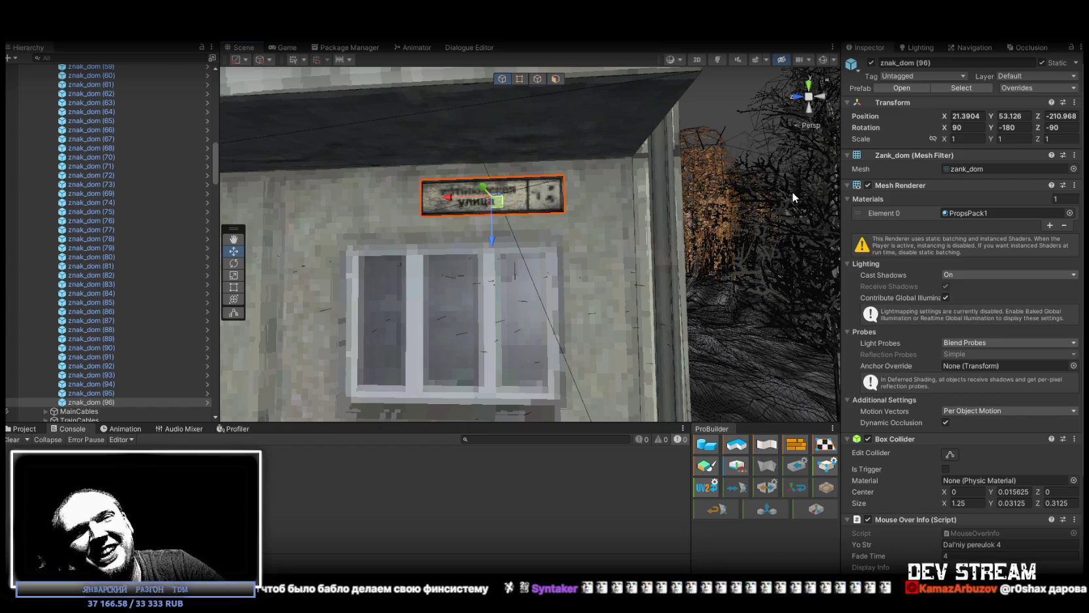
pyautogui.moveTo(831, 200)
pyautogui.mouseDown()
pyautogui.moveTo(440, 128)
pyautogui.moveTo(513, 218)
pyautogui.moveTo(1060, 255)
pyautogui.moveTo(115, 270)
pyautogui.moveTo(79, 211)
pyautogui.moveTo(45, 204)
pyautogui.moveTo(54, 229)
pyautogui.moveTo(23, 225)
pyautogui.moveTo(1031, 242)
pyautogui.moveTo(661, 257)
pyautogui.moveTo(594, 235)
pyautogui.mouseUp()
pyautogui.hotkey('ctrl', 'd')
# - Place znak_dom (97) at the apartment block corner, turned to Z rotation -270, then duplicate it
pyautogui.moveTo(368, 122)
pyautogui.mouseDown()
pyautogui.moveTo(555, 303)
pyautogui.moveTo(587, 316)
pyautogui.moveTo(624, 218)
pyautogui.mouseUp()
pyautogui.press('e')
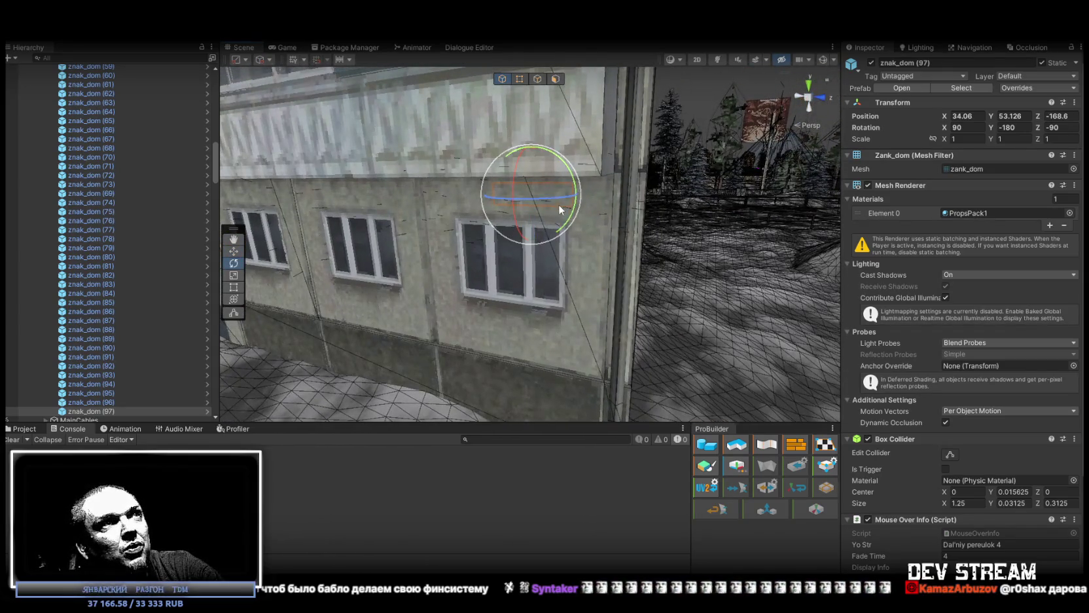
pyautogui.moveTo(559, 204)
pyautogui.mouseDown()
pyautogui.moveTo(309, 203)
pyautogui.moveTo(322, 202)
pyautogui.mouseUp()
pyautogui.moveTo(510, 246)
pyautogui.mouseDown()
pyautogui.moveTo(510, 197)
pyautogui.moveTo(541, 189)
pyautogui.moveTo(520, 186)
pyautogui.moveTo(427, 262)
pyautogui.moveTo(838, 288)
pyautogui.mouseUp()
pyautogui.press('w')
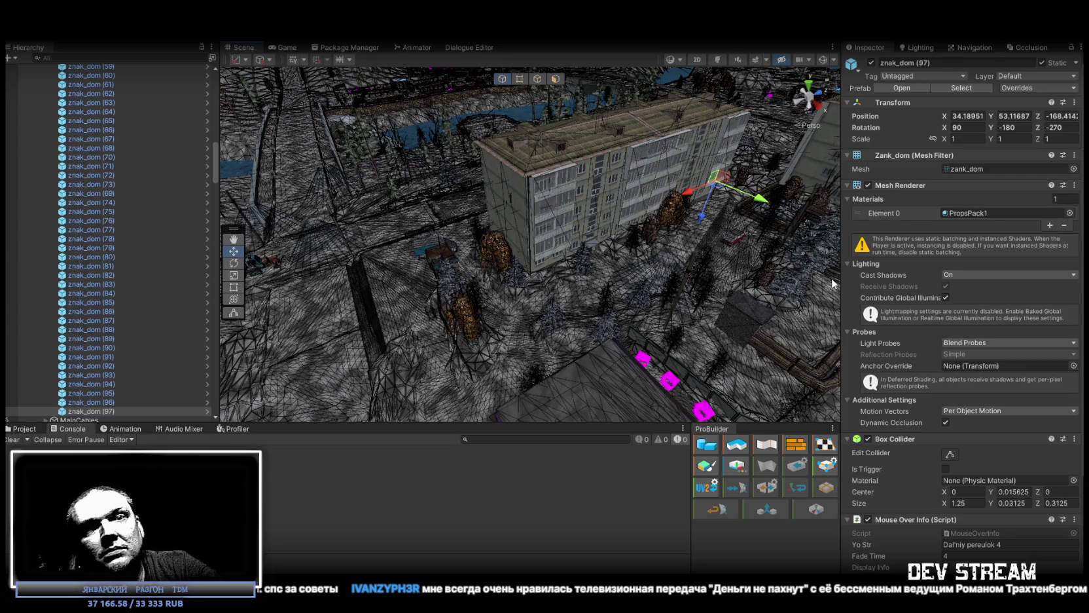
pyautogui.moveTo(624, 183)
pyautogui.mouseDown()
pyautogui.moveTo(744, 208)
pyautogui.moveTo(716, 233)
pyautogui.moveTo(567, 258)
pyautogui.moveTo(596, 259)
pyautogui.mouseUp()
pyautogui.hotkey('ctrl', 'd')
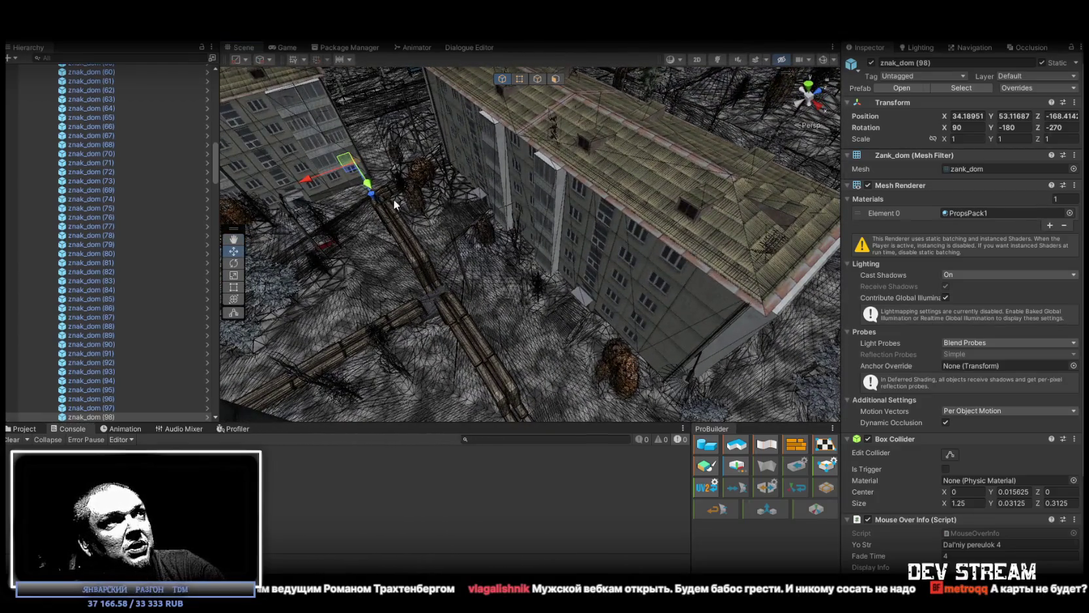
# - Move znak_dom (98) onto another building wall, rotate it flat to Z -360, and nudge it up
pyautogui.moveTo(354, 174)
pyautogui.mouseDown()
pyautogui.moveTo(438, 231)
pyautogui.moveTo(388, 149)
pyautogui.moveTo(605, 248)
pyautogui.moveTo(319, 245)
pyautogui.moveTo(705, 242)
pyautogui.moveTo(707, 170)
pyautogui.moveTo(708, 197)
pyautogui.mouseUp()
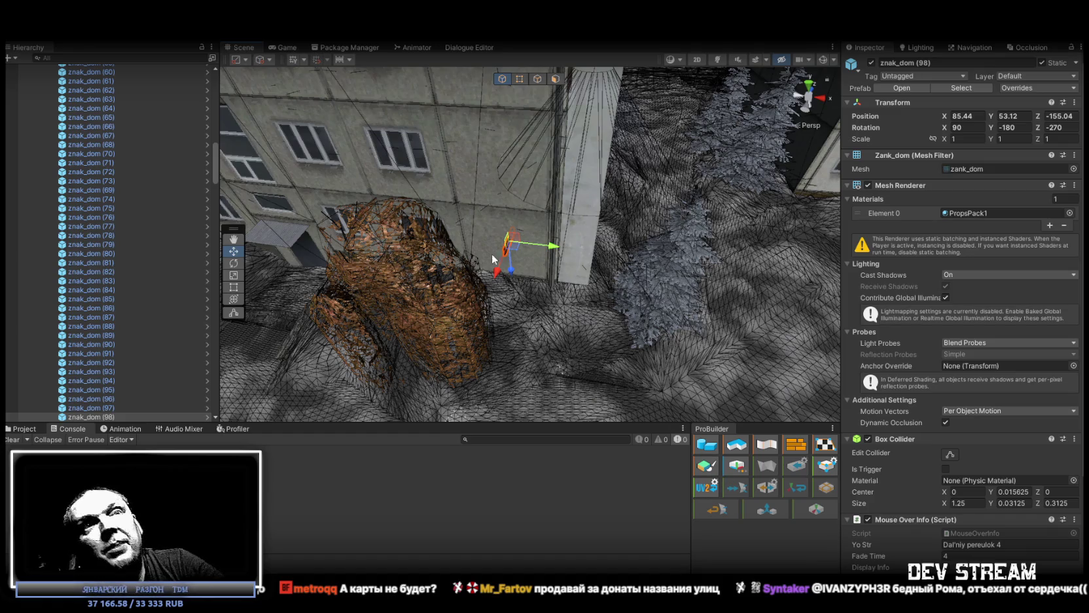
pyautogui.scroll(5, 573, 305)
pyautogui.press('e')
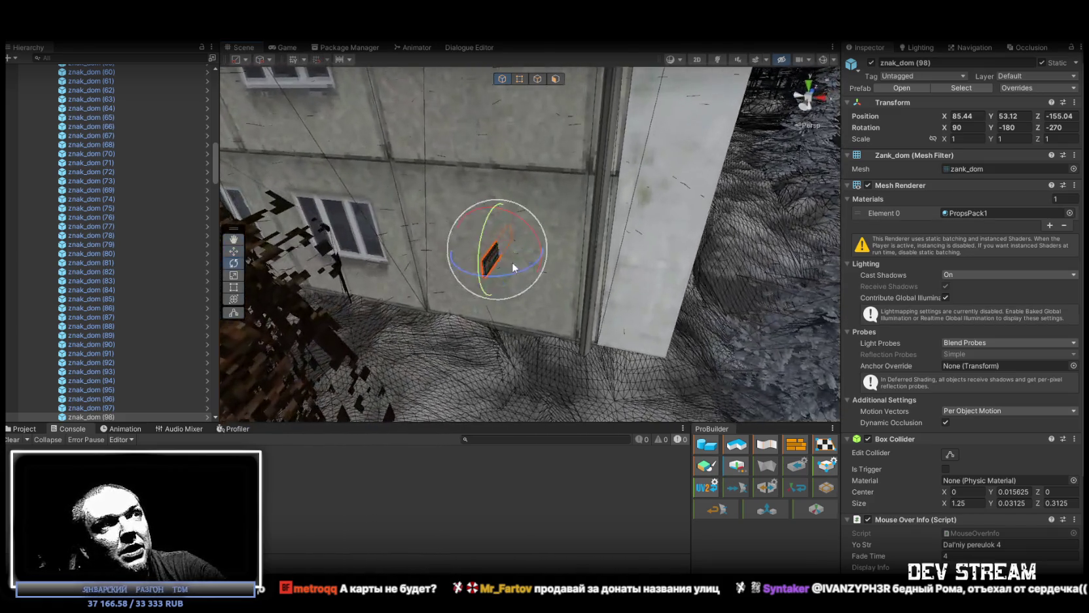
pyautogui.moveTo(492, 277)
pyautogui.mouseDown()
pyautogui.moveTo(371, 277)
pyautogui.moveTo(473, 220)
pyautogui.moveTo(422, 286)
pyautogui.moveTo(445, 315)
pyautogui.moveTo(521, 194)
pyautogui.moveTo(519, 128)
pyautogui.moveTo(565, 119)
pyautogui.mouseUp()
pyautogui.press('w')
pyautogui.moveTo(590, 201)
pyautogui.mouseDown()
pyautogui.moveTo(510, 256)
pyautogui.moveTo(532, 285)
pyautogui.moveTo(701, 292)
pyautogui.moveTo(646, 260)
pyautogui.moveTo(707, 249)
pyautogui.moveTo(738, 228)
pyautogui.moveTo(452, 245)
pyautogui.mouseUp()
# - Move znak_dom (99) to another building wall at X 43.66, Z -142.26, turned outward to Z -180
pyautogui.click(125, 408)
pyautogui.press('Down')
pyautogui.press('Down')
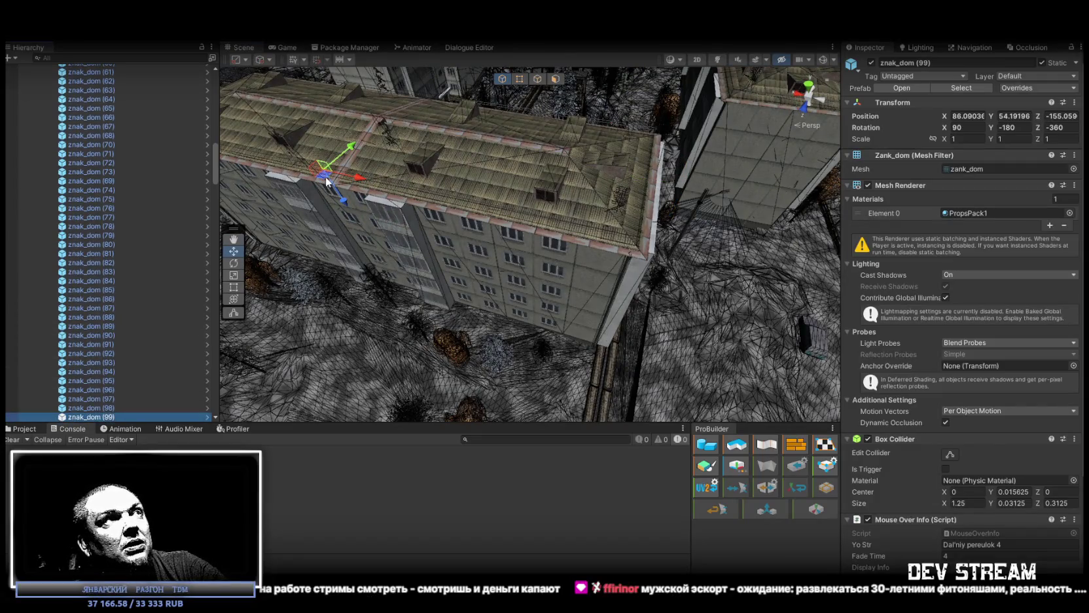
pyautogui.moveTo(564, 329)
pyautogui.mouseDown()
pyautogui.moveTo(600, 344)
pyautogui.moveTo(634, 273)
pyautogui.mouseUp()
pyautogui.press('f')
pyautogui.moveTo(604, 280); pyautogui.dragTo(579, 276)
pyautogui.press('e')
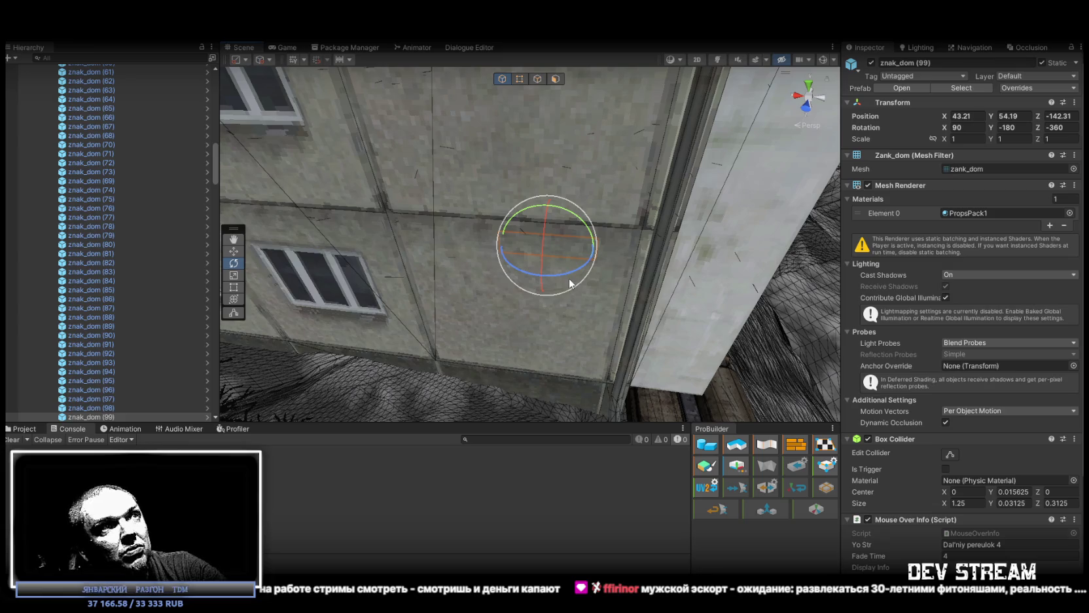
pyautogui.moveTo(560, 274)
pyautogui.mouseDown()
pyautogui.moveTo(768, 251)
pyautogui.moveTo(839, 228)
pyautogui.moveTo(828, 235)
pyautogui.mouseUp()
pyautogui.moveTo(584, 256)
pyautogui.mouseDown()
pyautogui.moveTo(589, 222)
pyautogui.moveTo(522, 239)
pyautogui.mouseUp()
pyautogui.press('w')
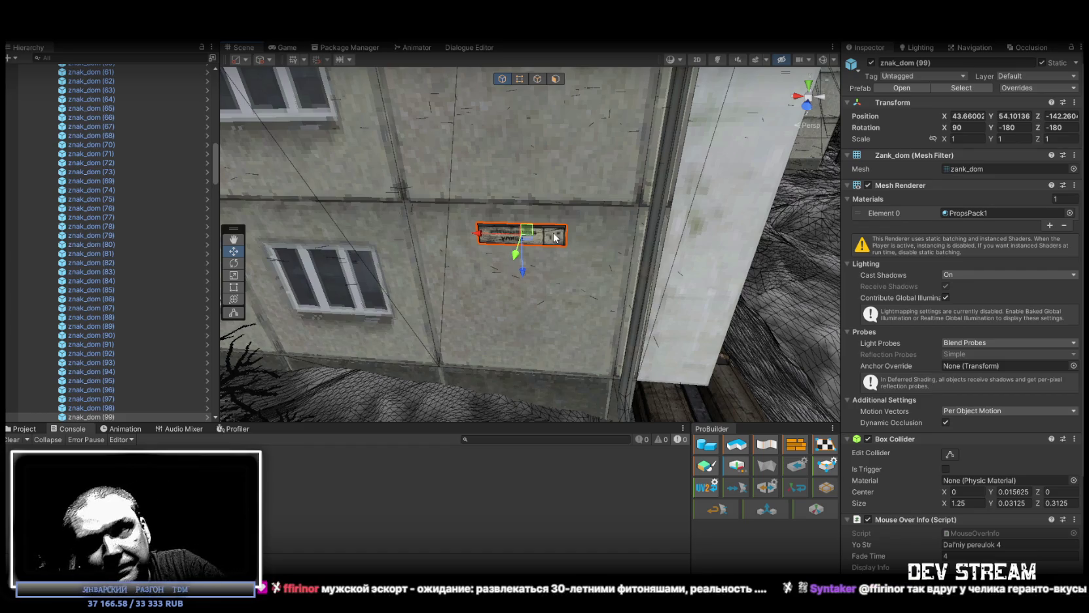
# - Duplicate it as znak_dom (100) and carry the copy to X 96.62, Z -174.23
pyautogui.moveTo(555, 237)
pyautogui.mouseDown()
pyautogui.moveTo(462, 231)
pyautogui.moveTo(561, 335)
pyautogui.moveTo(427, 280)
pyautogui.moveTo(523, 321)
pyautogui.moveTo(625, 336)
pyautogui.moveTo(497, 311)
pyautogui.mouseUp()
pyautogui.moveTo(343, 366); pyautogui.dragTo(535, 334)
pyautogui.hotkey('ctrl', 'd')
pyautogui.moveTo(707, 153)
pyautogui.mouseDown()
pyautogui.moveTo(511, 272)
pyautogui.moveTo(463, 328)
pyautogui.moveTo(452, 366)
pyautogui.mouseUp()
pyautogui.moveTo(451, 367)
pyautogui.mouseDown()
pyautogui.moveTo(384, 319)
pyautogui.moveTo(357, 224)
pyautogui.moveTo(497, 220)
pyautogui.moveTo(458, 239)
pyautogui.mouseUp()
pyautogui.click(107, 400)
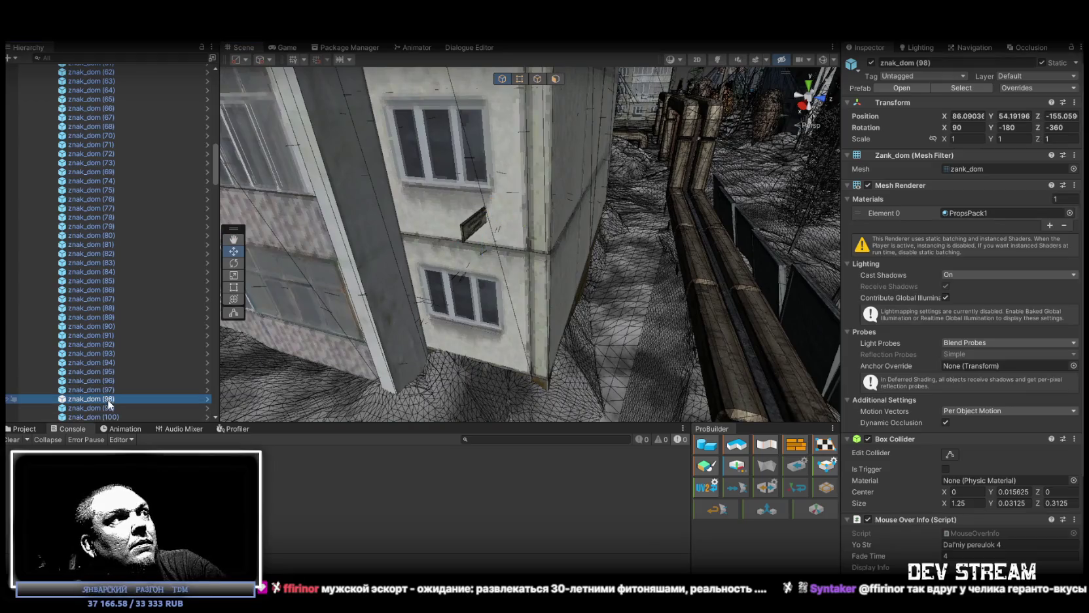
# - Set znak_dom (98) and (99) together to a shared height of Y 54.2
pyautogui.keyDown('shift'); pyautogui.click(108, 408); pyautogui.keyUp('shift')
pyautogui.press('f')
pyautogui.moveTo(706, 234); pyautogui.dragTo(701, 202)
pyautogui.moveTo(993, 117); pyautogui.dragTo(997, 119)
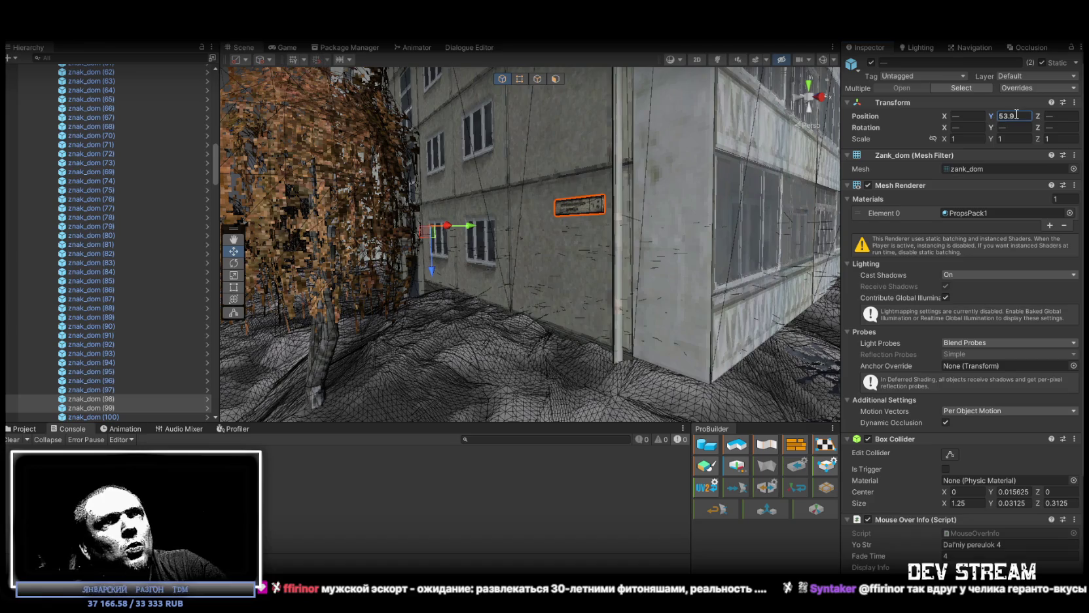
pyautogui.write('54')
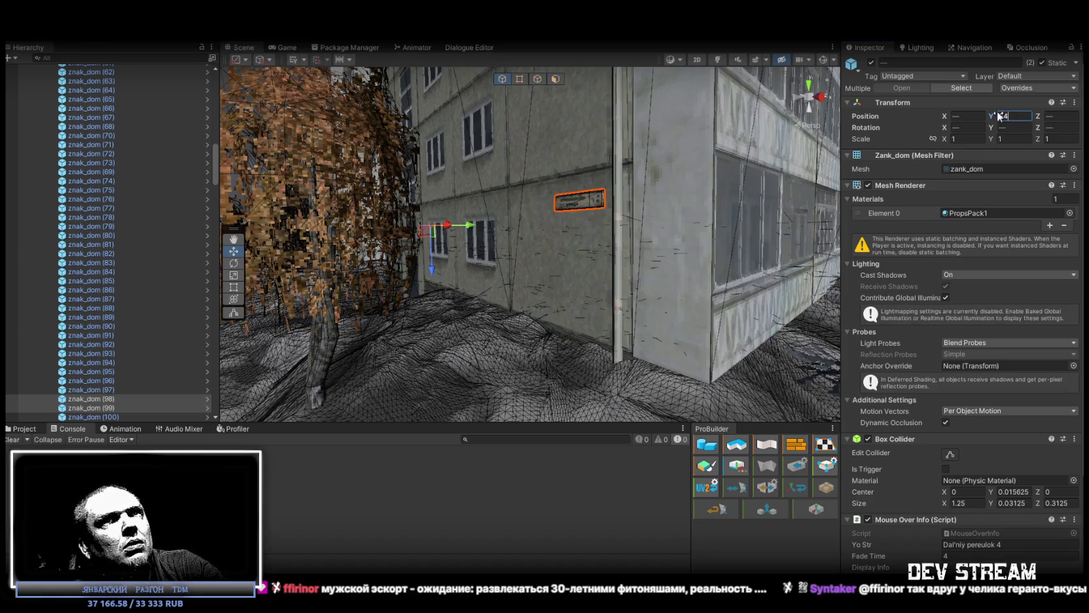
pyautogui.write('.25')
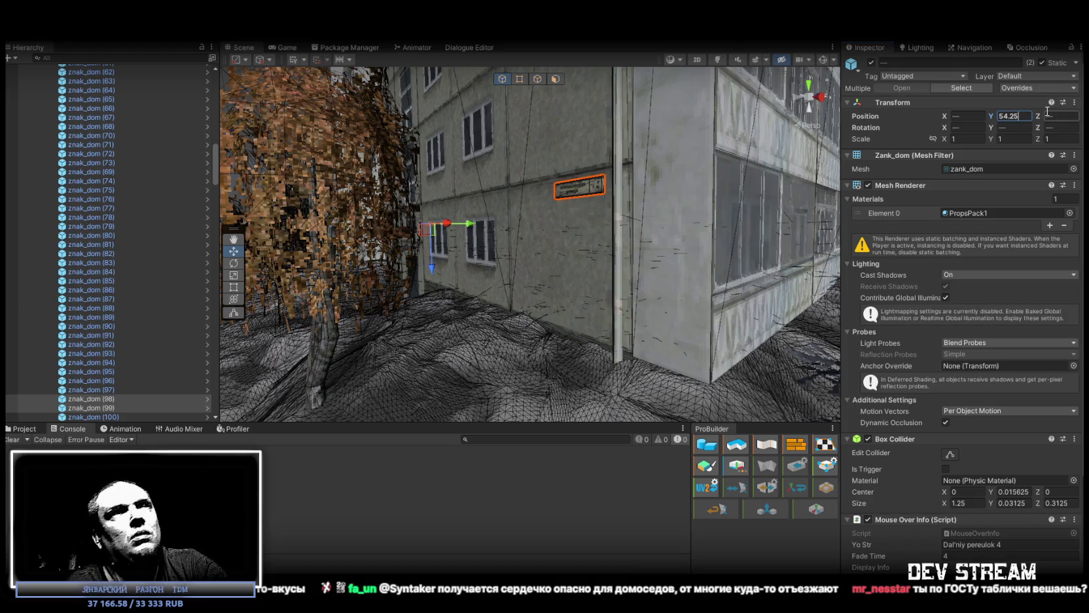
pyautogui.press('BackSpace')
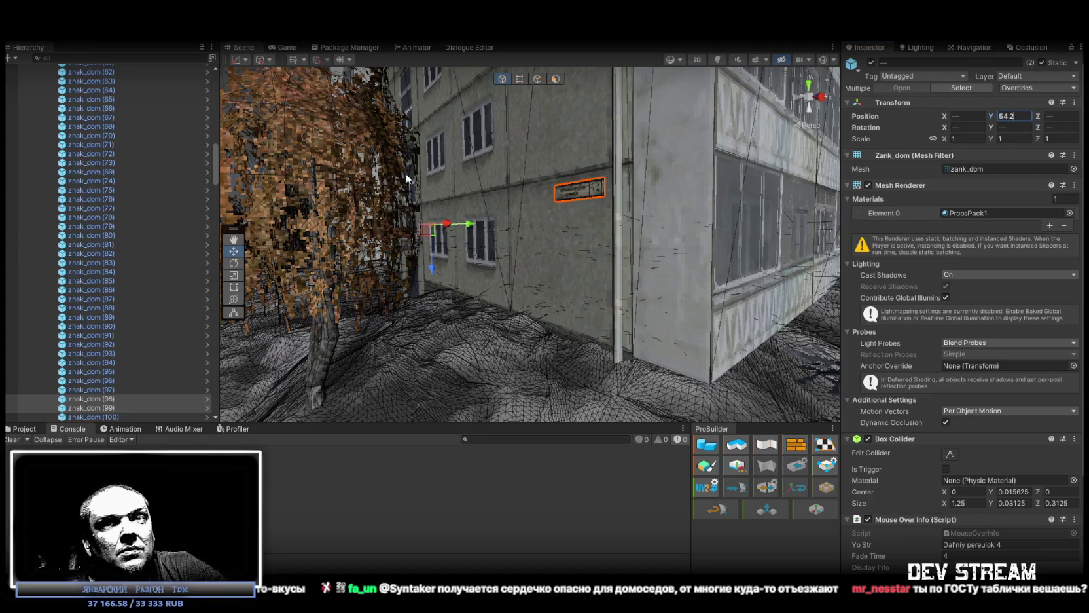
# - Select znak_dom (96) and (97) and scrub both to height Y 53.1
pyautogui.moveTo(485, 226); pyautogui.dragTo(85, 384)
pyautogui.keyDown('shift'); pyautogui.click(97, 387); pyautogui.keyUp('shift')
pyautogui.press('f')
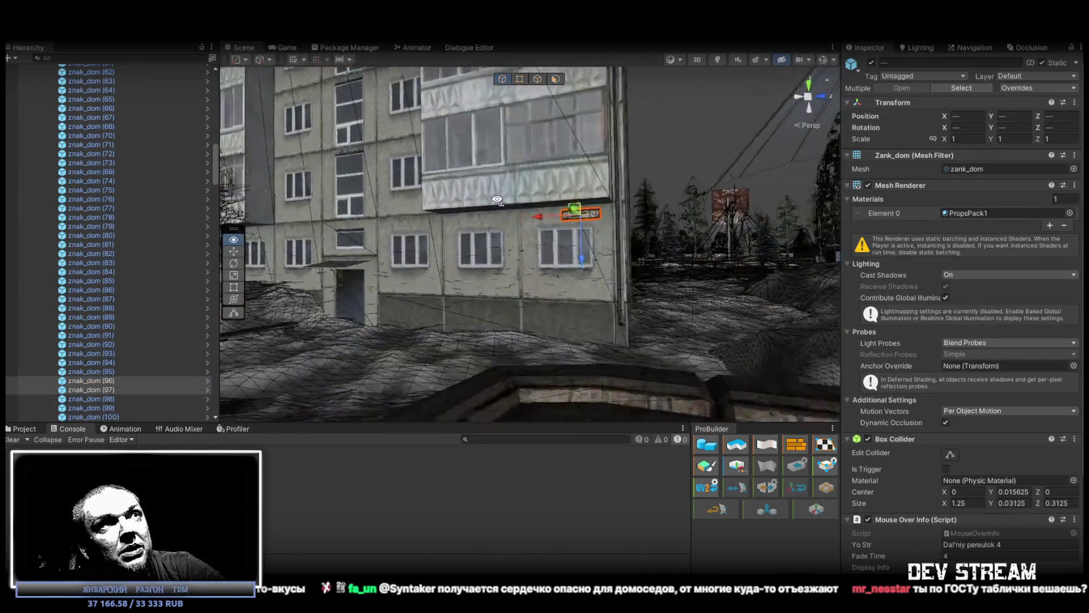
pyautogui.moveTo(498, 206); pyautogui.dragTo(546, 231)
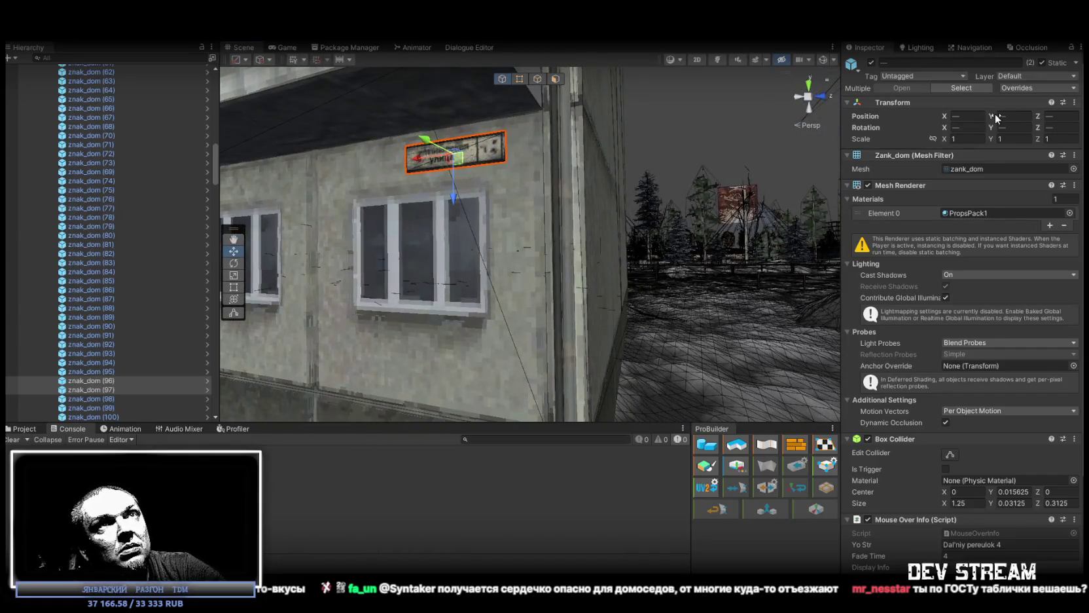
pyautogui.moveTo(993, 118); pyautogui.dragTo(1010, 114)
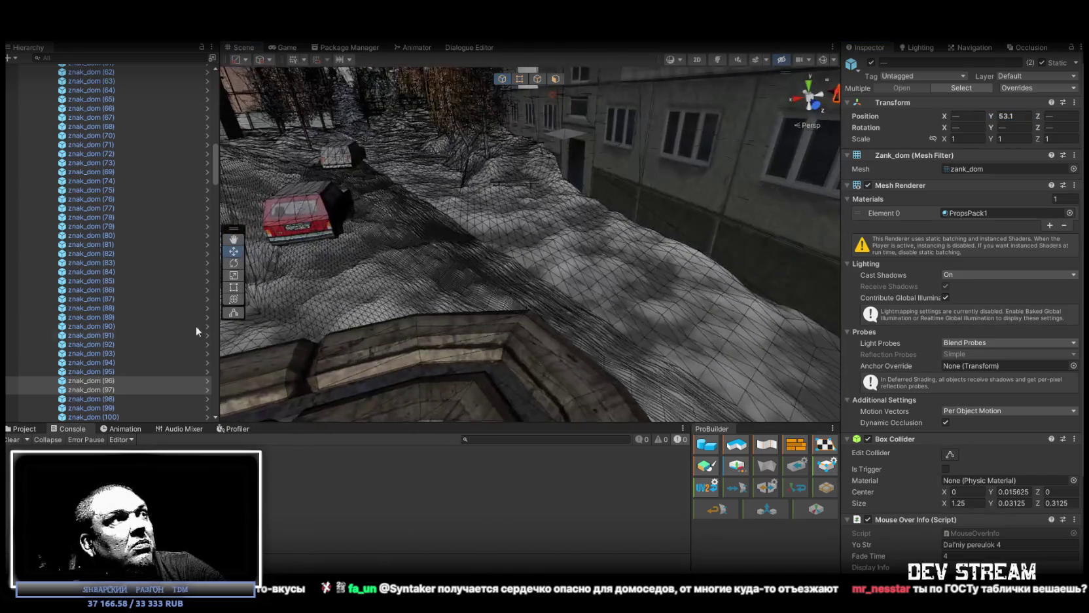
pyautogui.scroll(-3, 216, 307)
pyautogui.click(106, 349)
# - Turn znak_dom (100) to Z -270 along the wall beside the window and slide it slightly
pyautogui.doubleClick(106, 348)
pyautogui.moveTo(687, 262); pyautogui.dragTo(767, 253)
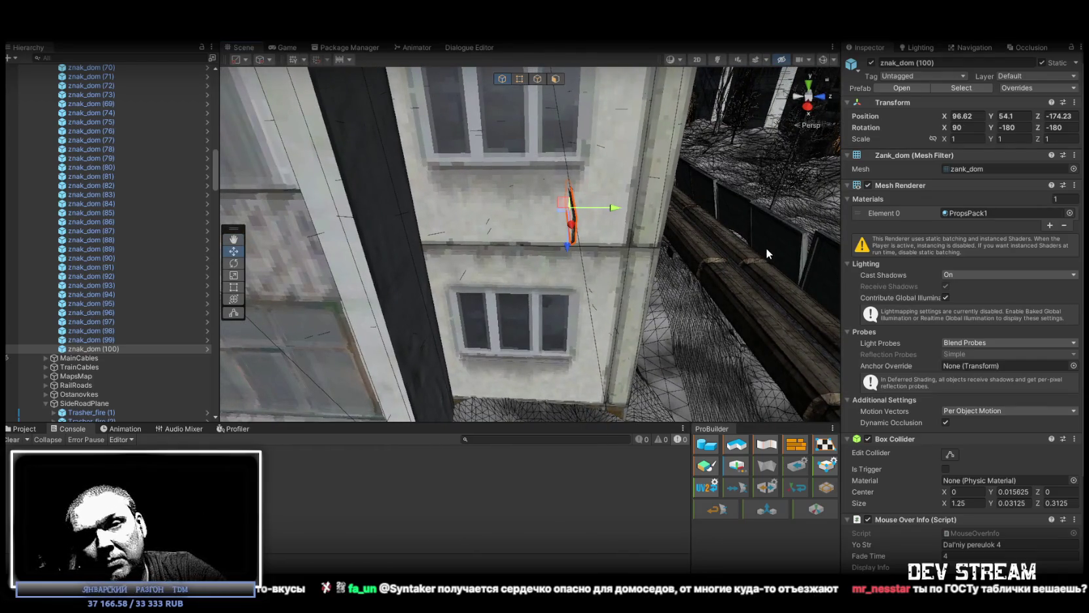
pyautogui.moveTo(706, 218)
pyautogui.mouseDown()
pyautogui.moveTo(434, 195)
pyautogui.moveTo(596, 173)
pyautogui.moveTo(567, 260)
pyautogui.mouseUp()
pyautogui.press('e')
pyautogui.press('w')
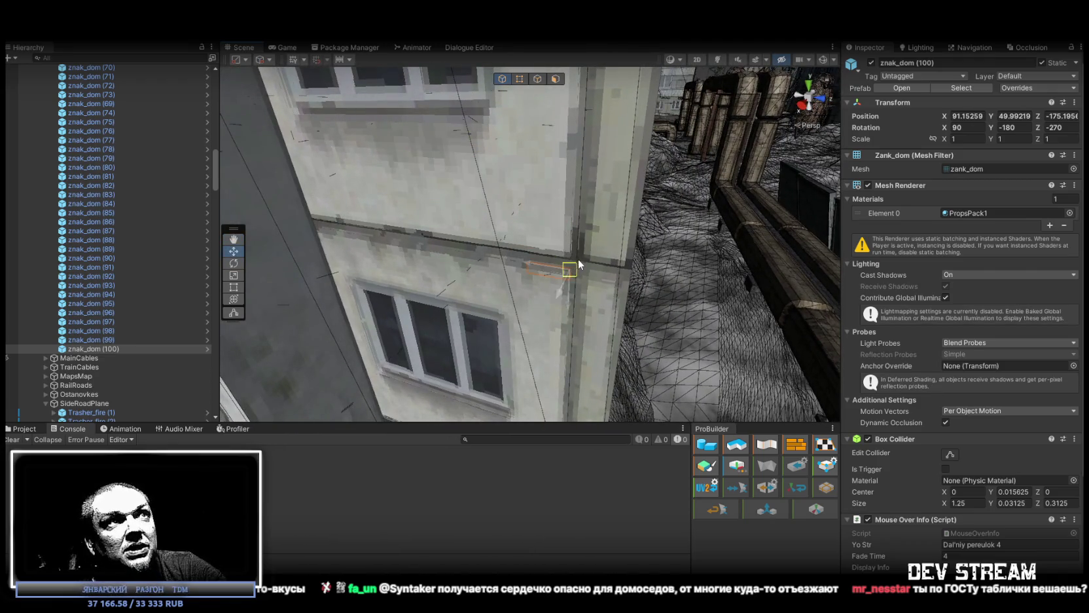
pyautogui.moveTo(590, 248)
pyautogui.mouseDown()
pyautogui.moveTo(569, 218)
pyautogui.moveTo(564, 361)
pyautogui.moveTo(517, 368)
pyautogui.moveTo(502, 218)
pyautogui.moveTo(512, 218)
pyautogui.mouseUp()
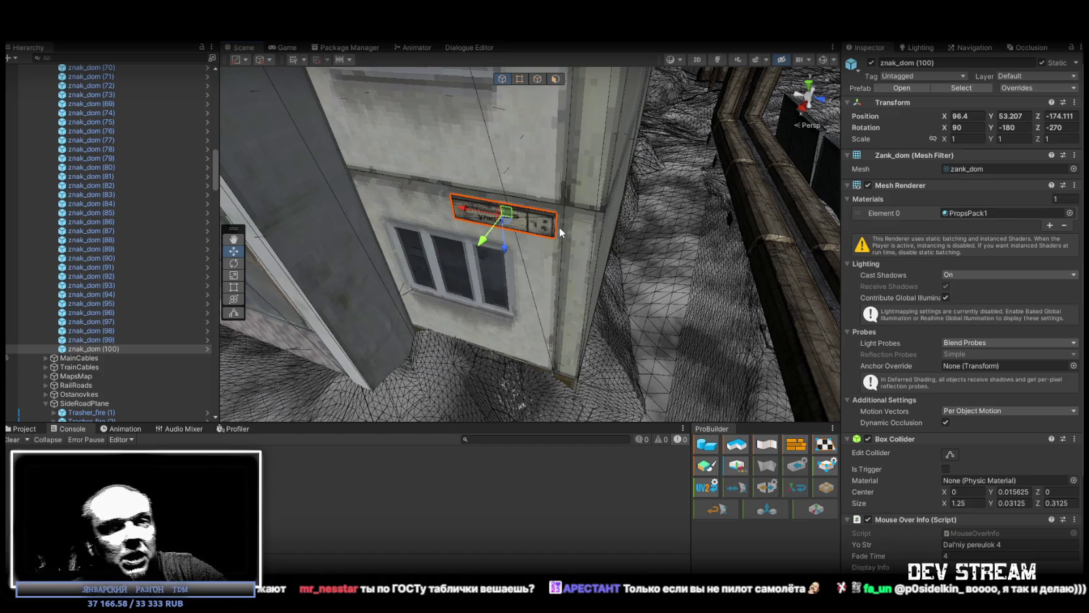
pyautogui.moveTo(560, 232)
pyautogui.mouseDown()
pyautogui.moveTo(535, 162)
pyautogui.moveTo(547, 167)
pyautogui.mouseUp()
pyautogui.moveTo(554, 205)
pyautogui.mouseDown()
pyautogui.moveTo(541, 205)
pyautogui.moveTo(550, 205)
pyautogui.mouseUp()
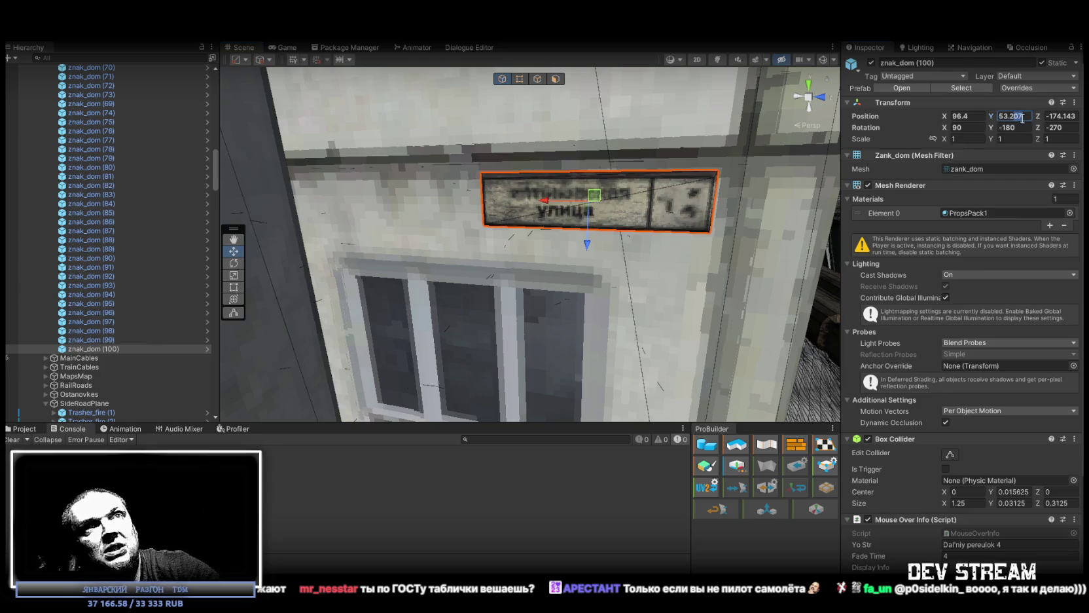
# - Reselect znak_dom (100) and duplicate it as znak_dom (101)
pyautogui.click(110, 340)
pyautogui.click(108, 349)
pyautogui.hotkey('ctrl', 'd')
pyautogui.moveTo(583, 268)
pyautogui.mouseDown()
pyautogui.moveTo(615, 226)
pyautogui.moveTo(544, 296)
pyautogui.moveTo(554, 327)
pyautogui.moveTo(651, 360)
pyautogui.moveTo(724, 290)
pyautogui.moveTo(824, 265)
pyautogui.moveTo(720, 242)
pyautogui.moveTo(450, 126)
pyautogui.moveTo(542, 265)
pyautogui.moveTo(594, 238)
pyautogui.moveTo(567, 224)
pyautogui.moveTo(296, 200)
pyautogui.moveTo(396, 203)
pyautogui.mouseUp()
pyautogui.press('e')
# - Lay znak_dom (101) flat at Z rotation -450 and set its Position Y to 53.2
pyautogui.moveTo(757, 232)
pyautogui.mouseDown()
pyautogui.moveTo(626, 195)
pyautogui.moveTo(647, 187)
pyautogui.moveTo(560, 196)
pyautogui.mouseUp()
pyautogui.press('w')
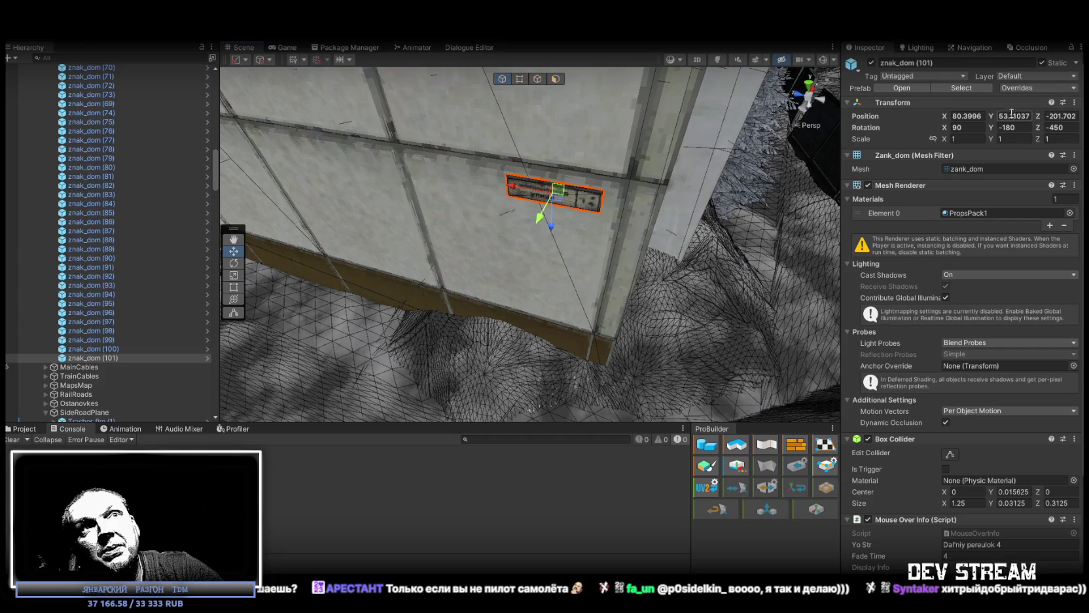
pyautogui.write('53.2')
pyautogui.press('Return')
pyautogui.moveTo(629, 164)
pyautogui.mouseDown()
pyautogui.moveTo(588, 143)
pyautogui.moveTo(560, 182)
pyautogui.mouseUp()
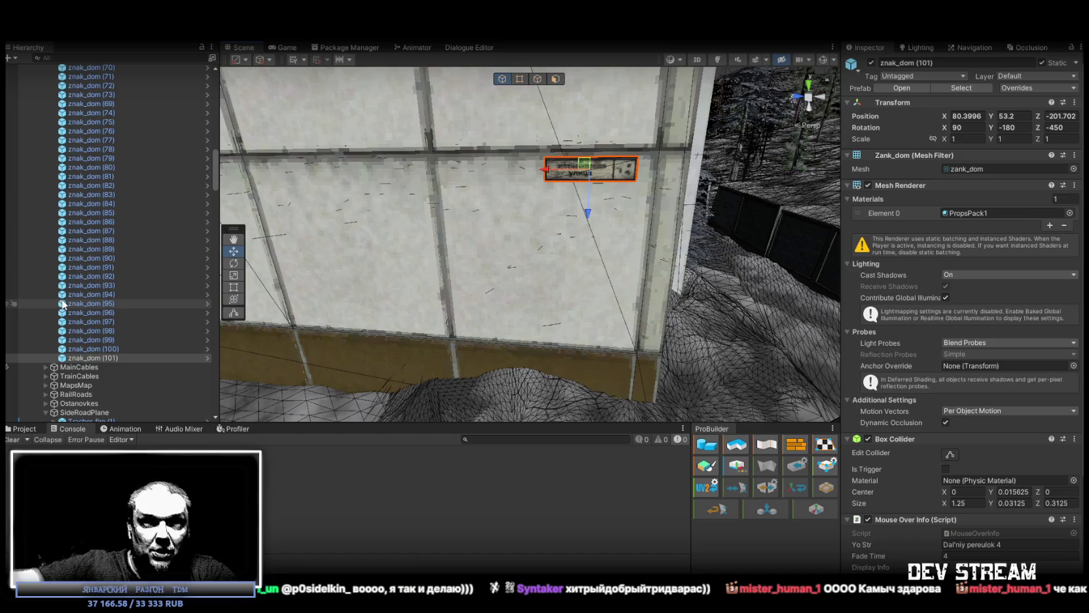
pyautogui.moveTo(458, 236)
pyautogui.mouseDown()
pyautogui.moveTo(511, 226)
pyautogui.moveTo(554, 186)
pyautogui.moveTo(495, 144)
pyautogui.moveTo(530, 236)
pyautogui.moveTo(510, 225)
pyautogui.moveTo(643, 248)
pyautogui.moveTo(656, 212)
pyautogui.moveTo(545, 219)
pyautogui.moveTo(559, 234)
pyautogui.moveTo(661, 214)
pyautogui.moveTo(606, 211)
pyautogui.mouseUp()
# - Turn znak_dom (100) back to Z -180 and move it around the corner onto the other wall
pyautogui.click(544, 222)
pyautogui.press('e')
pyautogui.press('w')
pyautogui.moveTo(527, 193)
pyautogui.mouseDown()
pyautogui.moveTo(635, 223)
pyautogui.moveTo(627, 208)
pyautogui.mouseUp()
# - Select signs znak_dom (100) and (101) together and set their Position Y to 53
pyautogui.keyDown('ctrl'); pyautogui.click(106, 357); pyautogui.keyUp('ctrl')
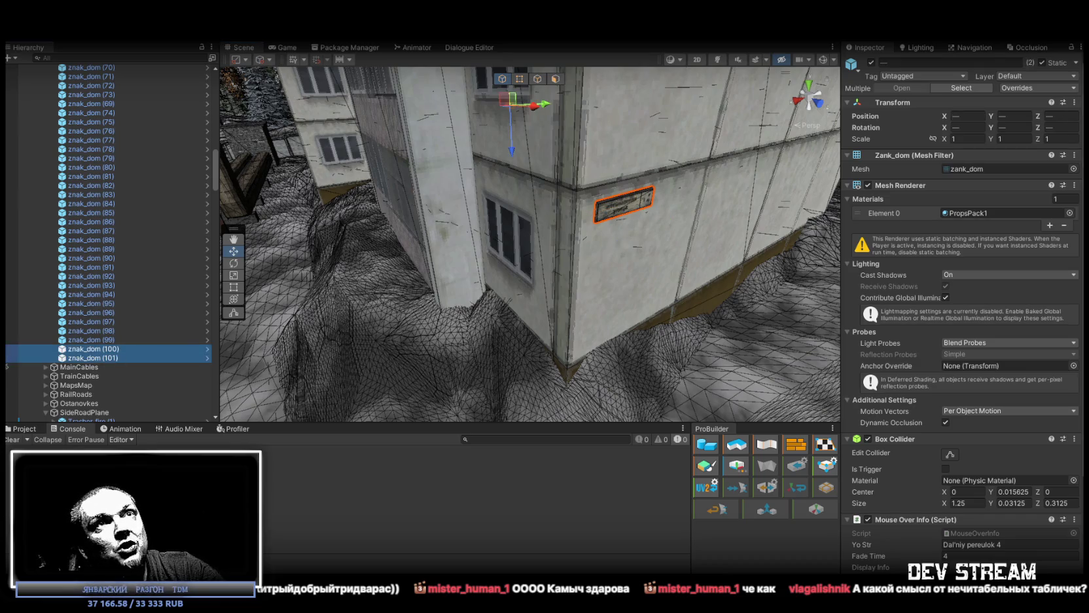
pyautogui.click(1011, 116)
pyautogui.write('63.2')
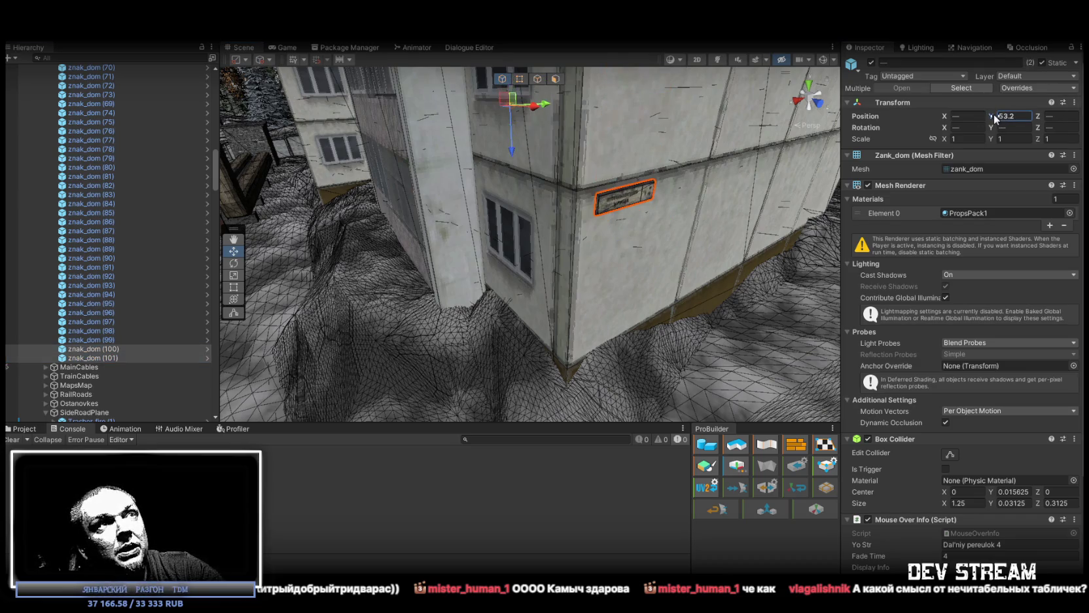
pyautogui.write('53')
pyautogui.press('Return')
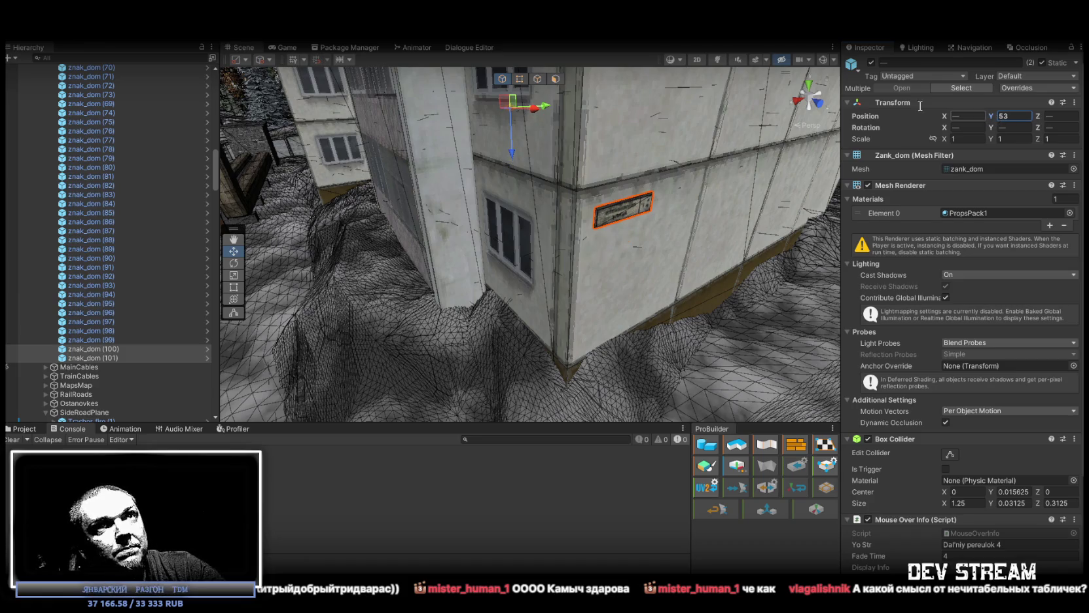
pyautogui.press('f')
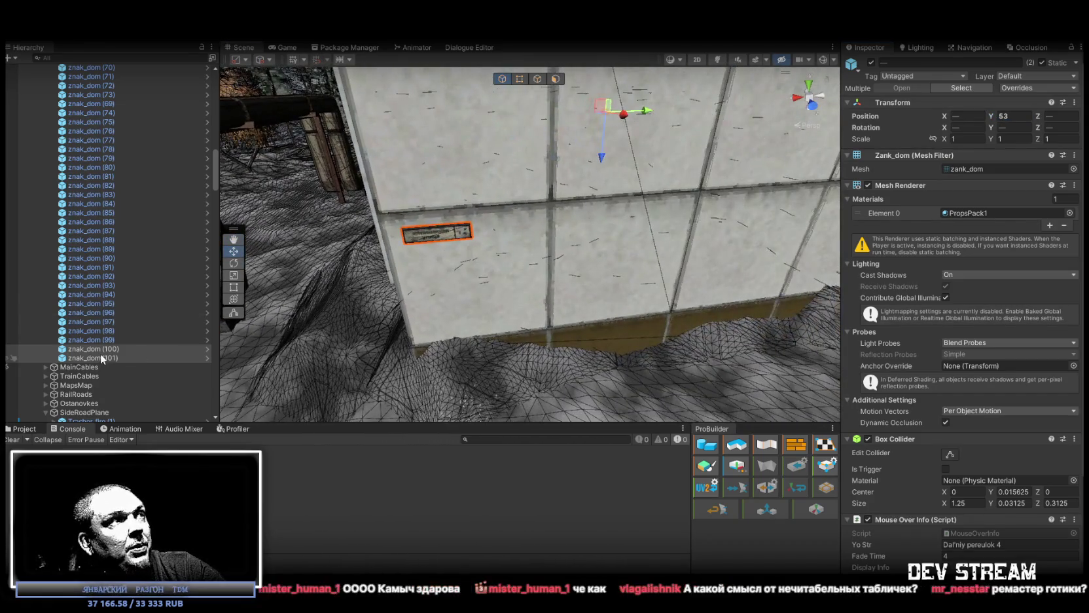
# - Frame sign znak_dom (101) and slide it along the wall to X 80.3996
pyautogui.click(101, 350)
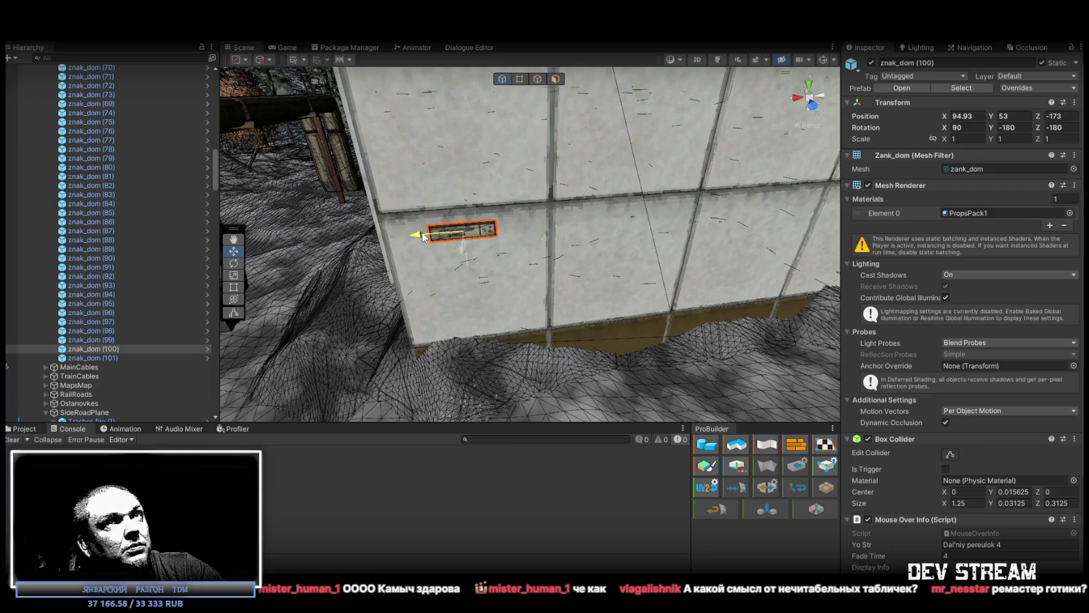
pyautogui.doubleClick(102, 359)
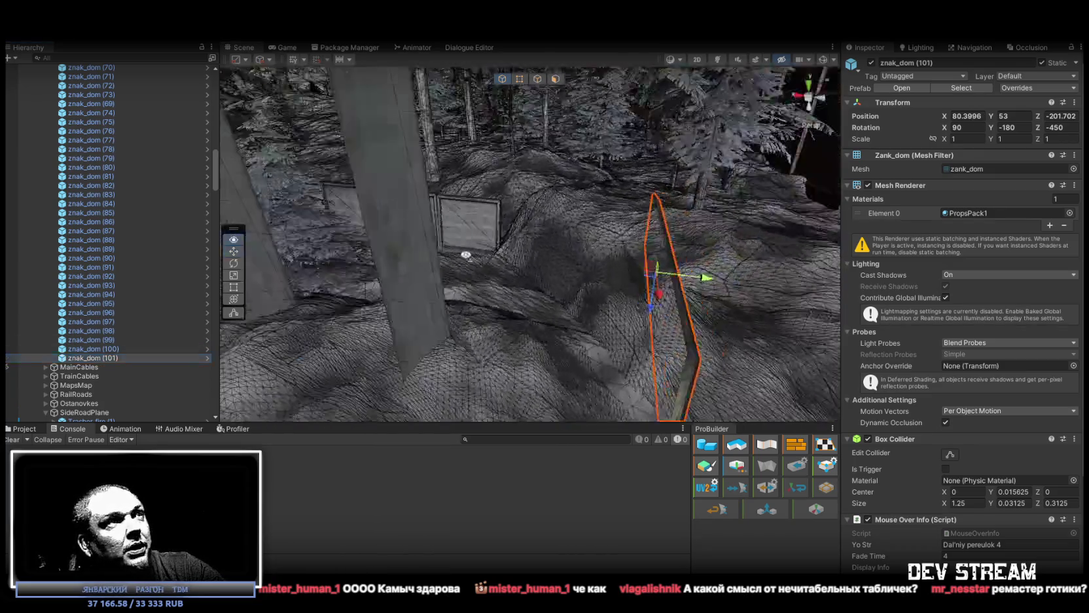
pyautogui.click(506, 244)
pyautogui.moveTo(506, 244); pyautogui.dragTo(451, 243)
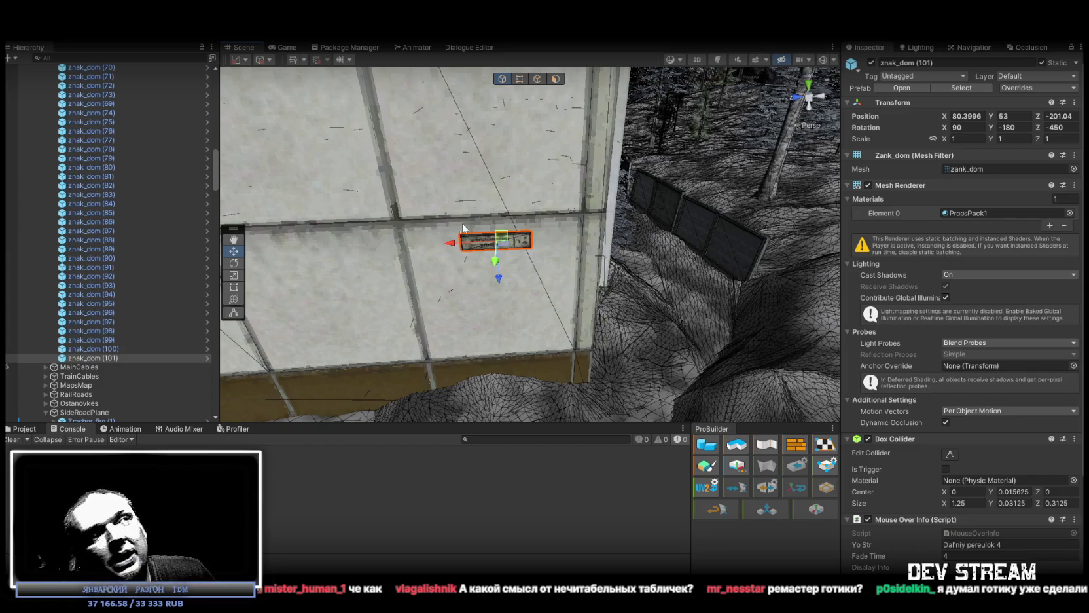
pyautogui.scroll(-5, 1031, 400)
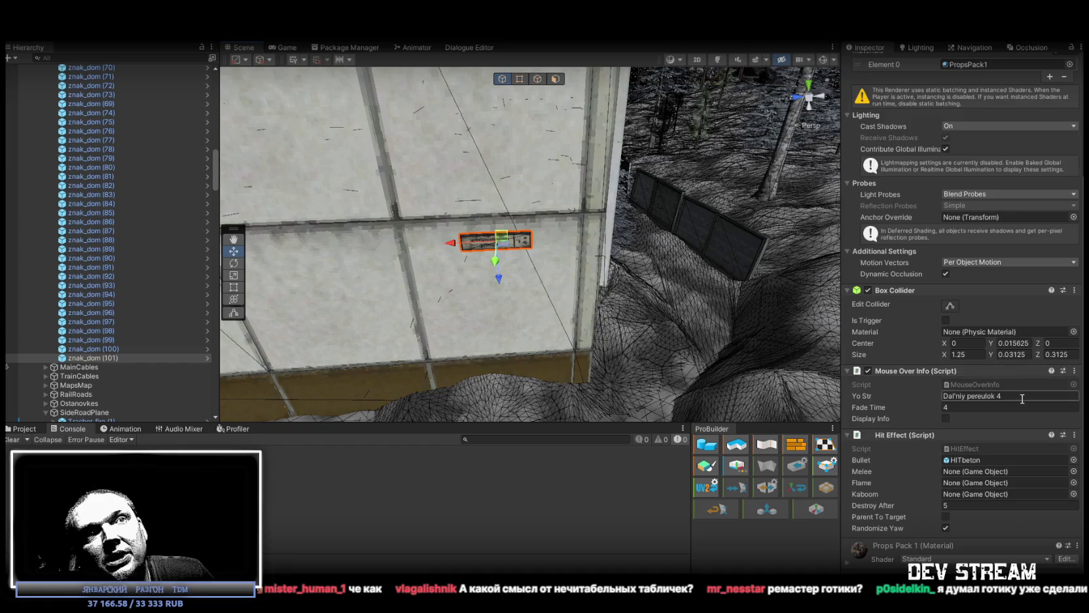